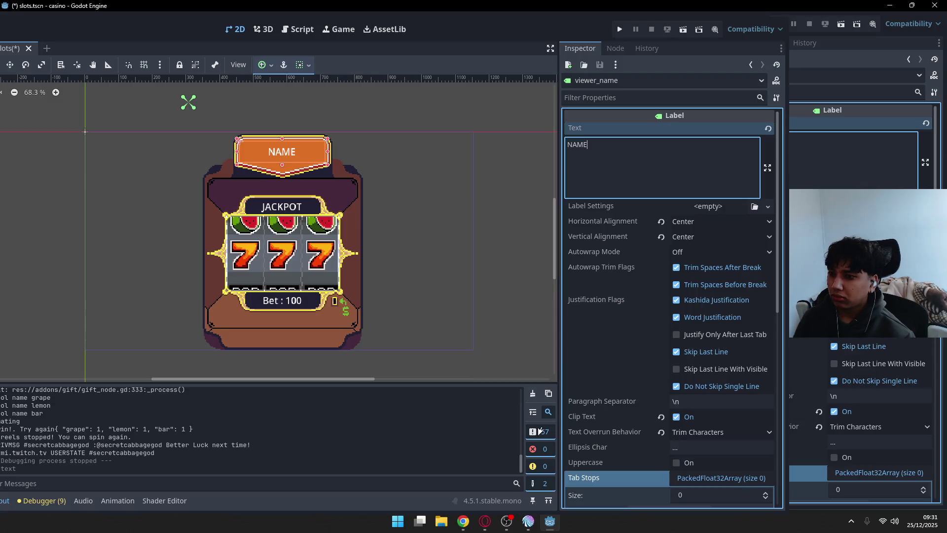
Select the JACKPOT label instead of the name label, then bring up the slots.gd script.
click(279, 242)
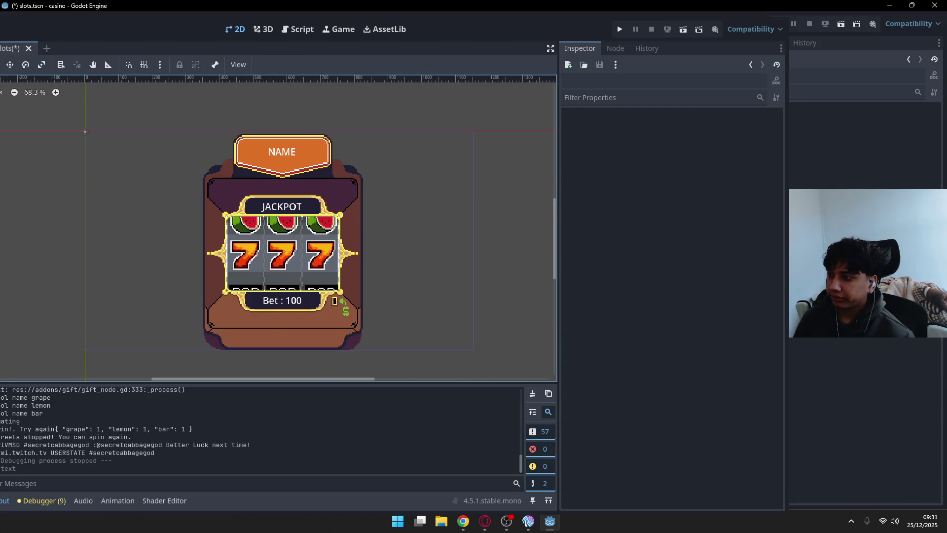
click(281, 206)
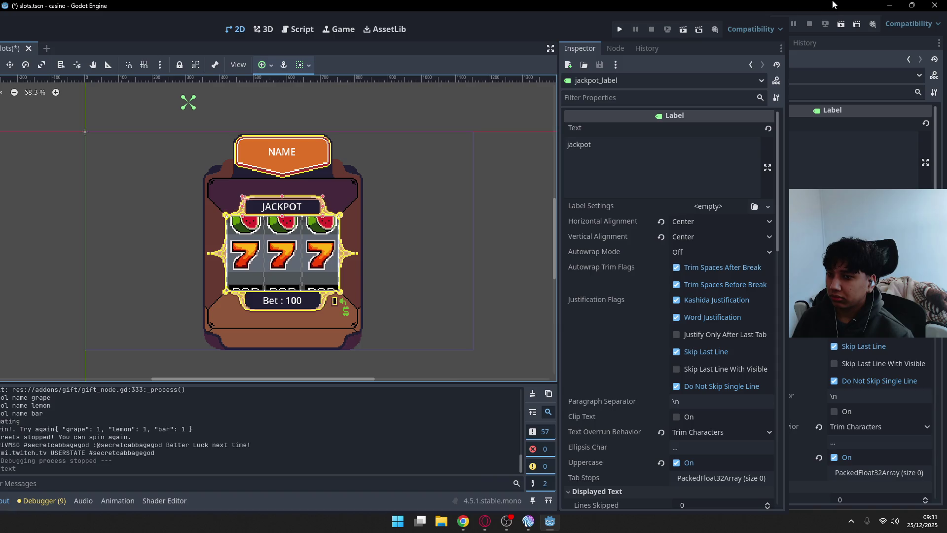
click(889, 6)
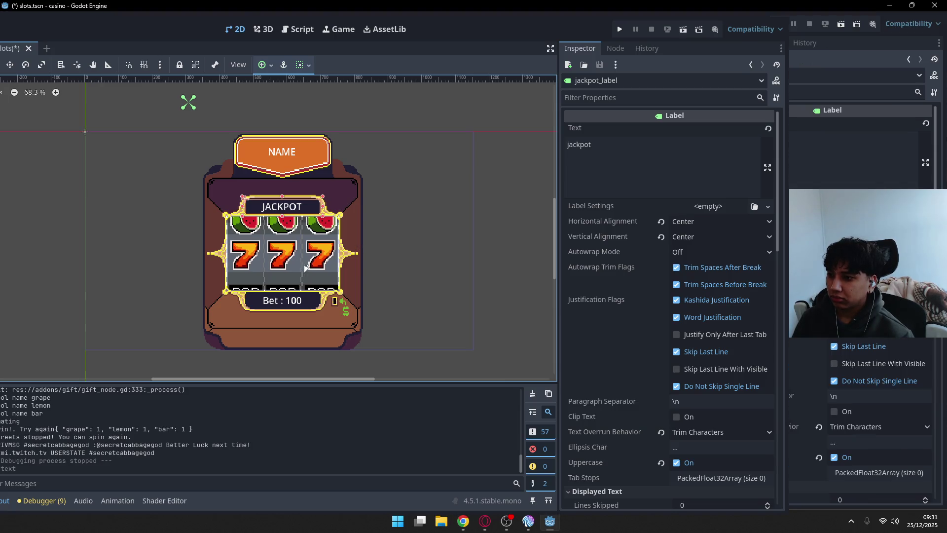
click(298, 29)
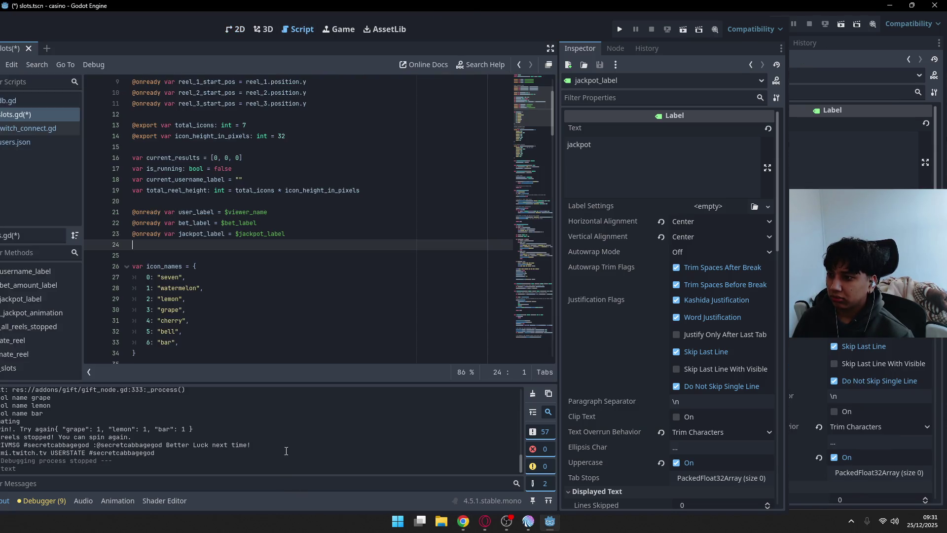
Review the set_jackpot_label function down to the Reset state comment.
scroll(233, 248, down, 15)
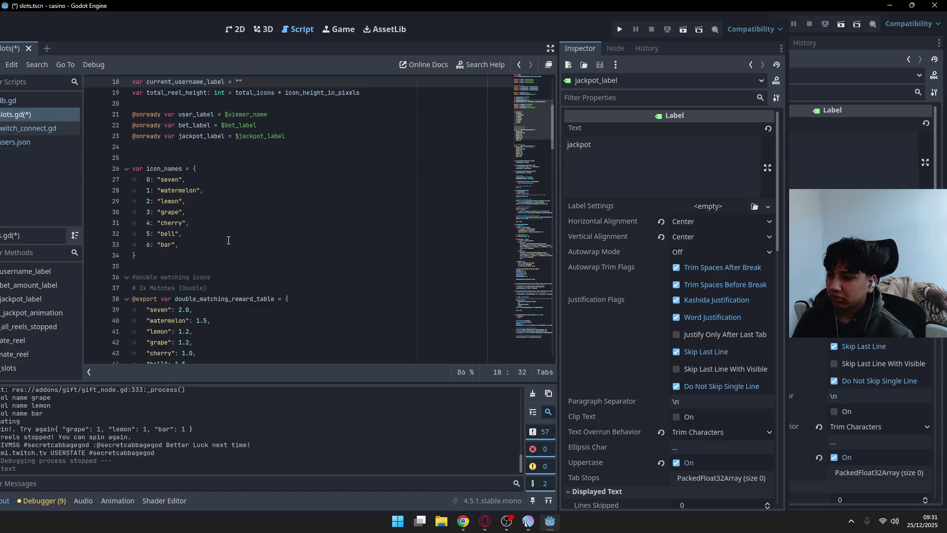
click(232, 160)
click(231, 289)
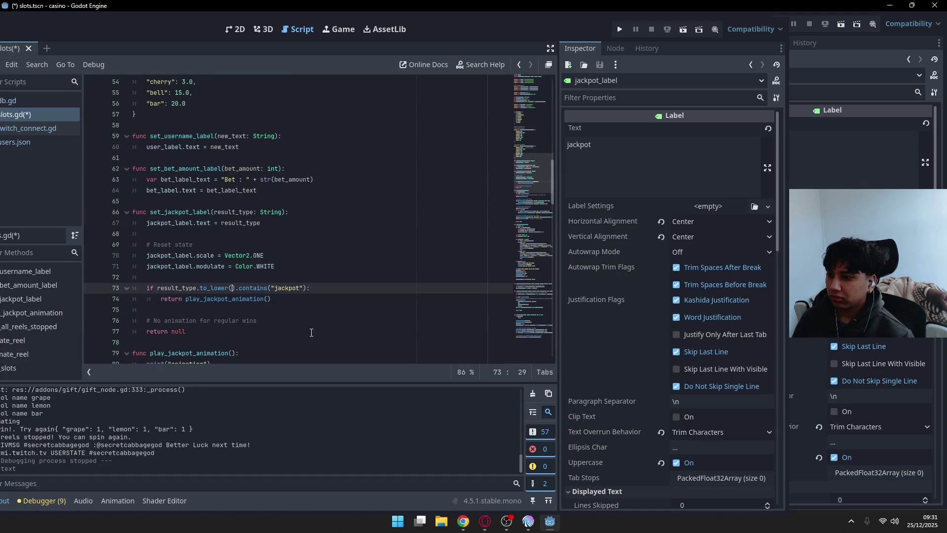
click(232, 201)
key(Down)
key(Down)
key(Down)
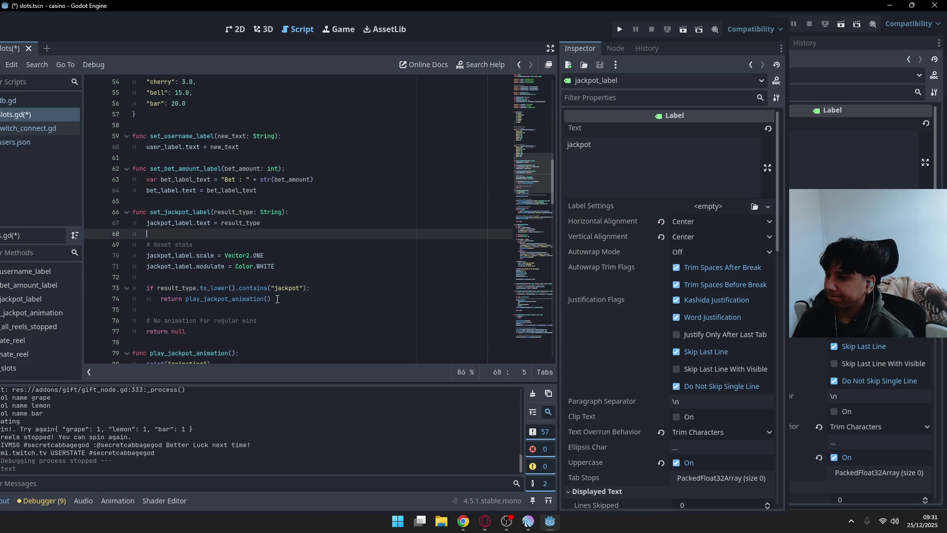
key(Down)
key(End)
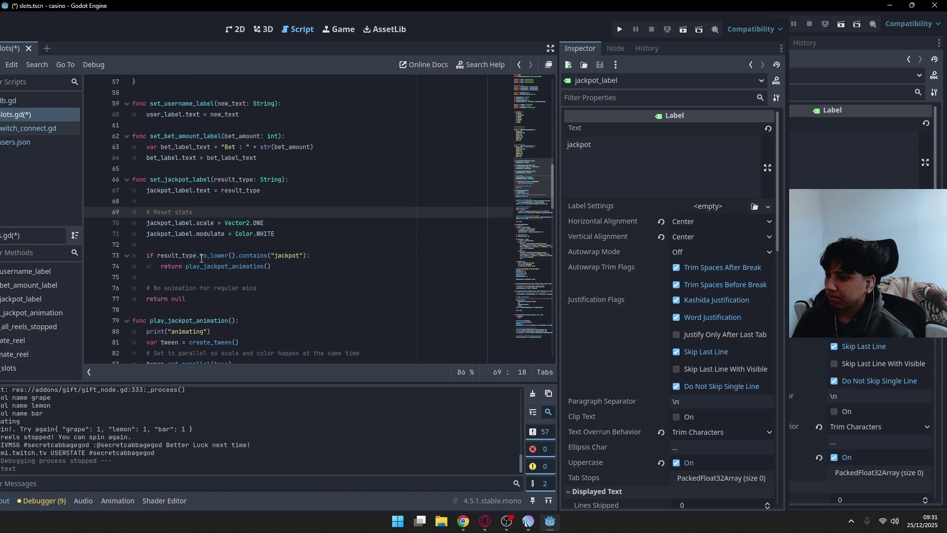
Examine play_jackpot_animation's create_tween, scale, TRANS_BACK and modulate tween lines.
scroll(207, 266, down, 3)
click(211, 288)
double_click(212, 277)
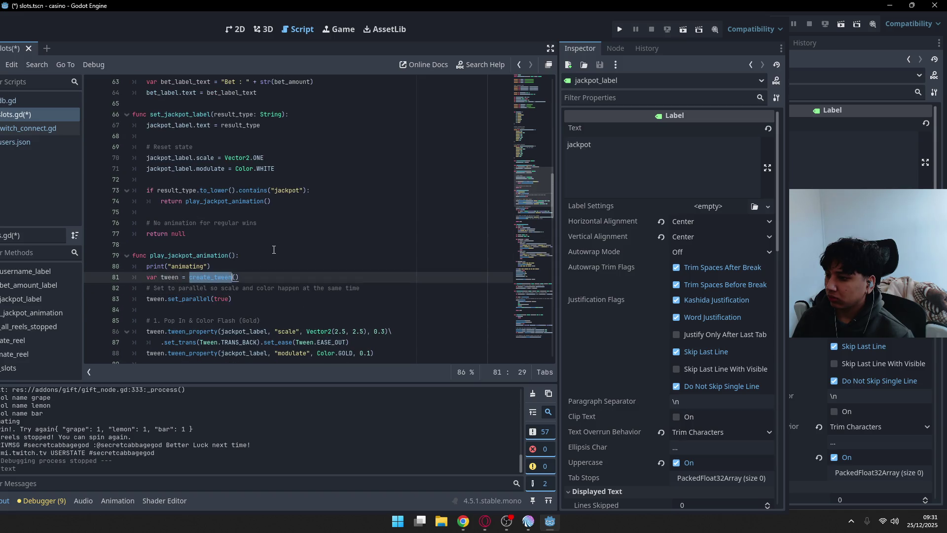
click(252, 299)
click(342, 331)
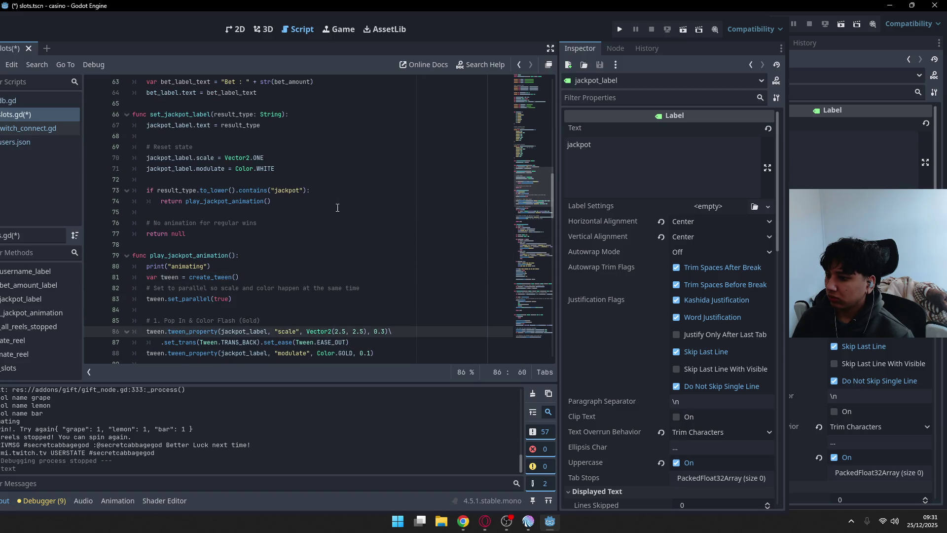
scroll(345, 222, down, 2)
click(374, 288)
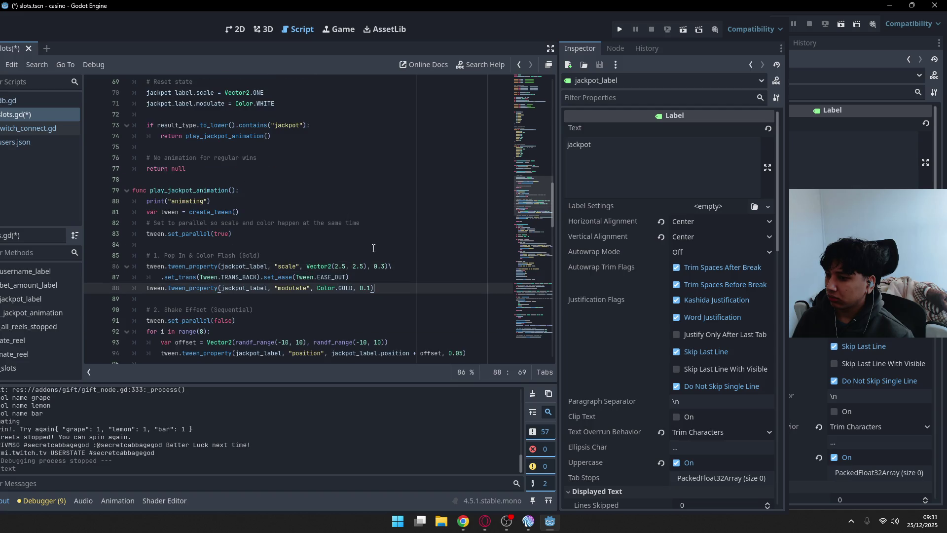
click(335, 267)
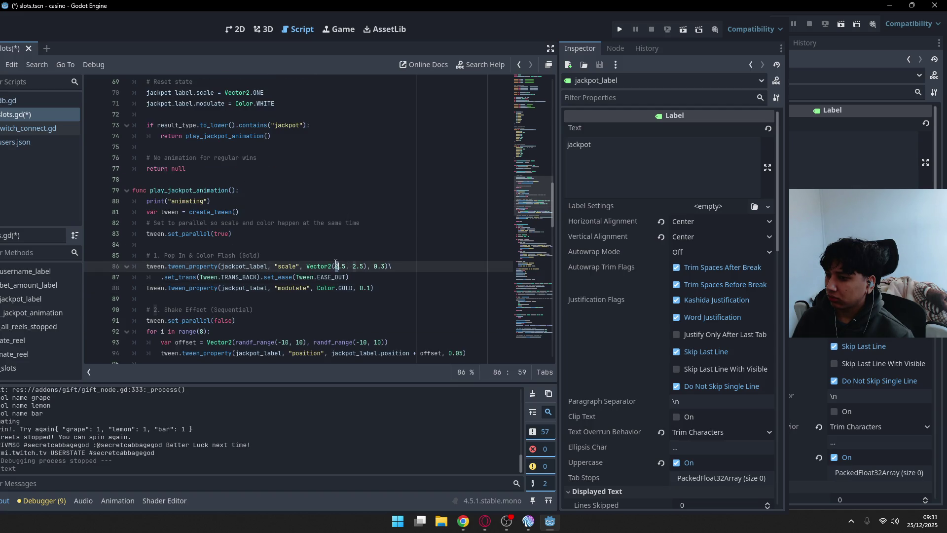
click(243, 277)
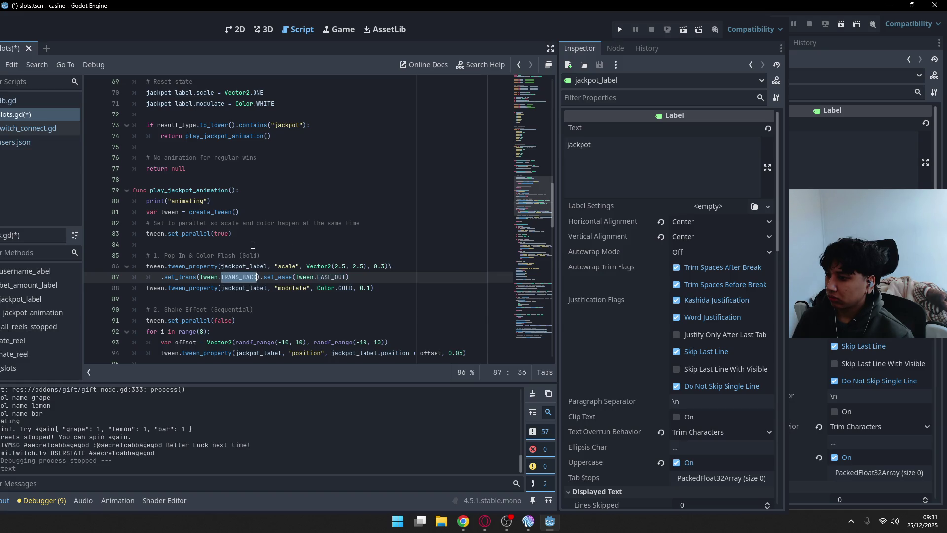
key(Down)
key(ctrl+d)
key(End)
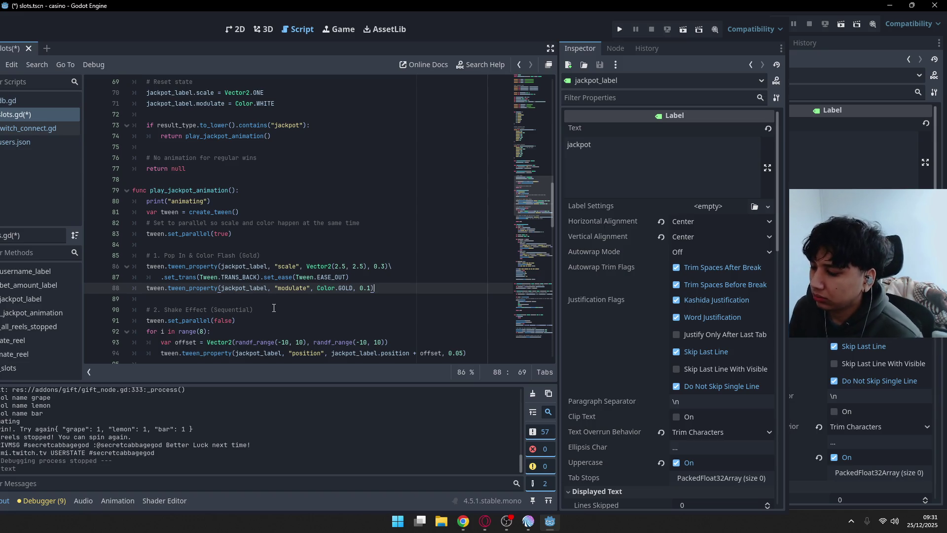
Check the shake loop and _on_all_reels_stopped, then save and run the game with F5.
scroll(345, 247, down, 4)
click(279, 222)
click(280, 305)
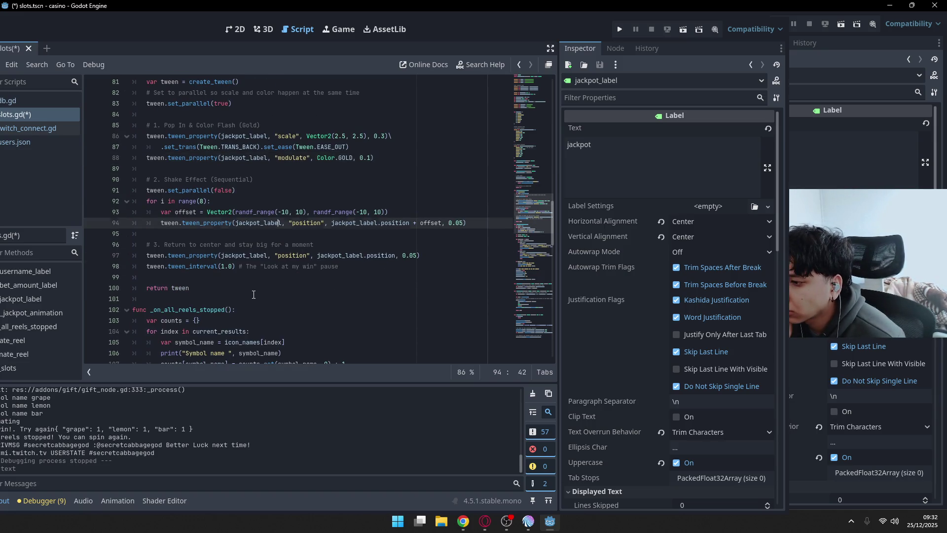
scroll(284, 296, down, 10)
key(F5)
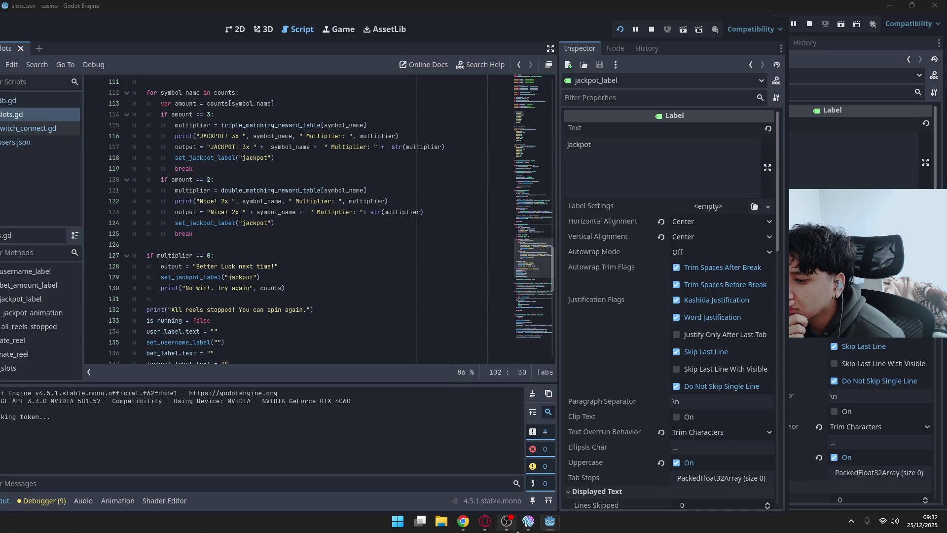
Read the test spin's result in the Mix It Up chat, then switch over to Chrome.
click(529, 522)
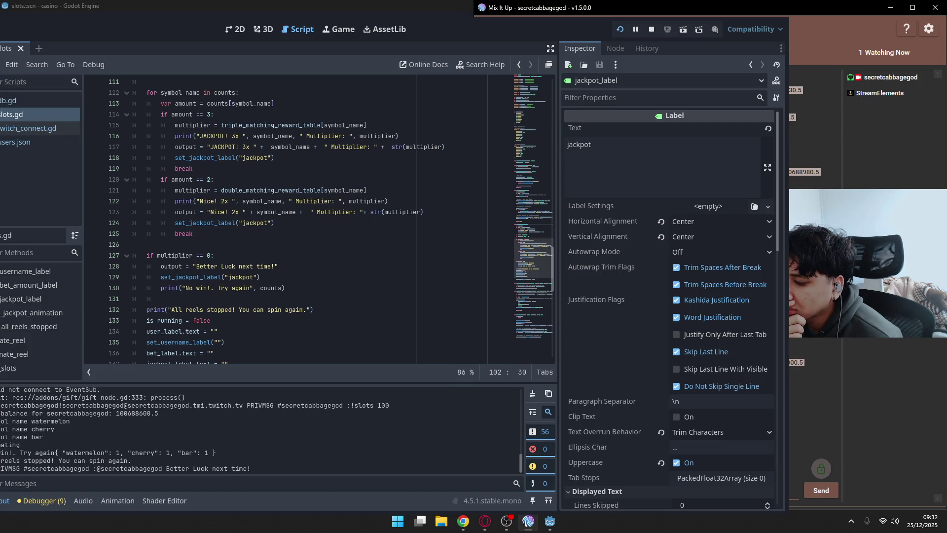
click(242, 55)
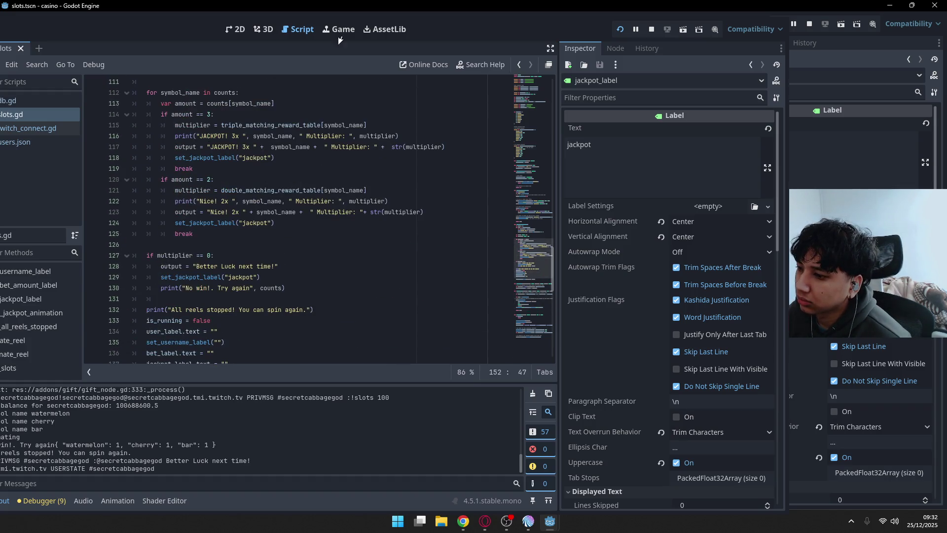
click(463, 522)
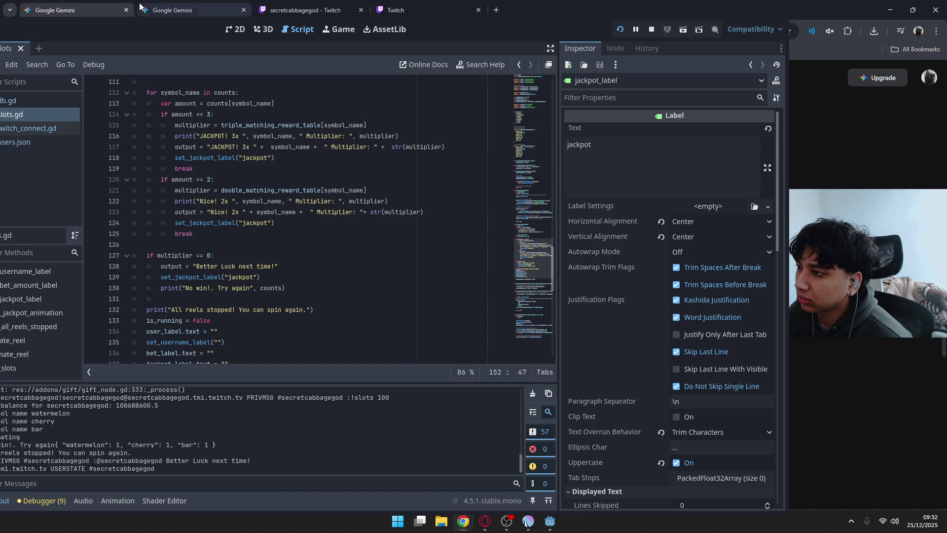
Read the second Gemini conversation about the jackpot animation, then go back to Godot.
click(192, 9)
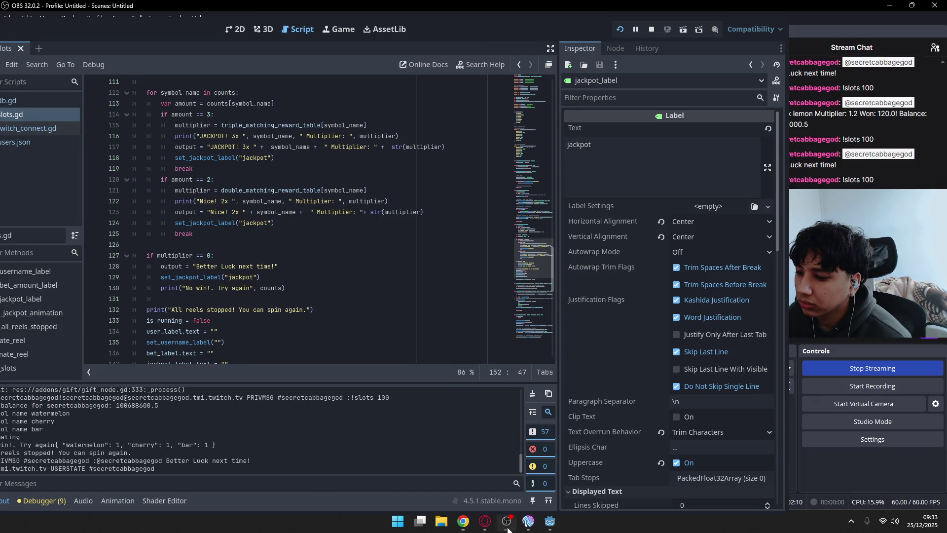
click(550, 521)
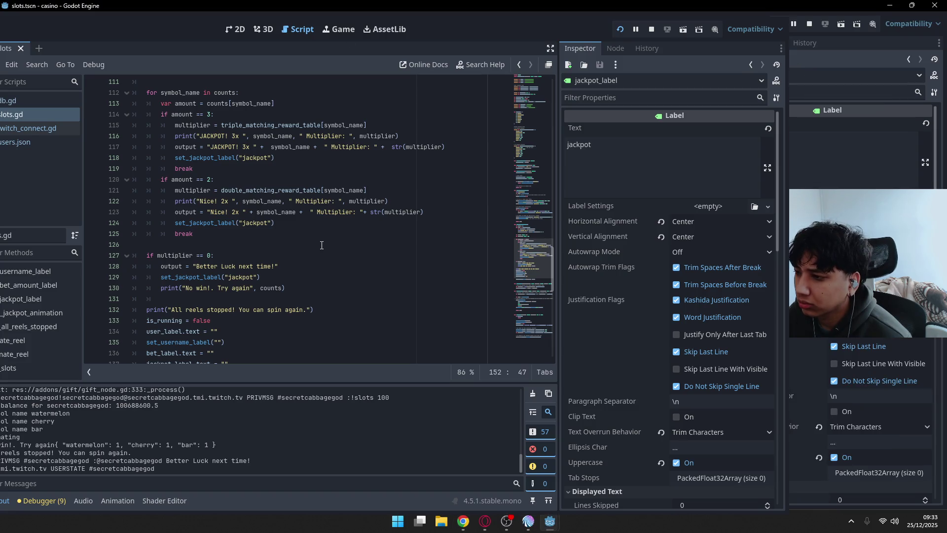
After the is_running line, insert var anim_tween = set_jackpot_label(output) with an await anim_tween.finished block.
scroll(315, 227, down, 2)
click(318, 223)
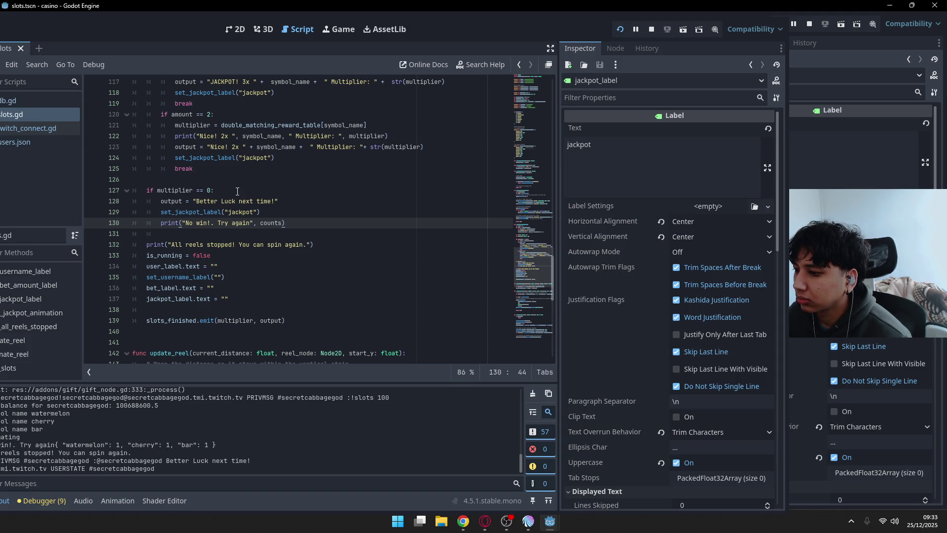
key(ctrl+z)
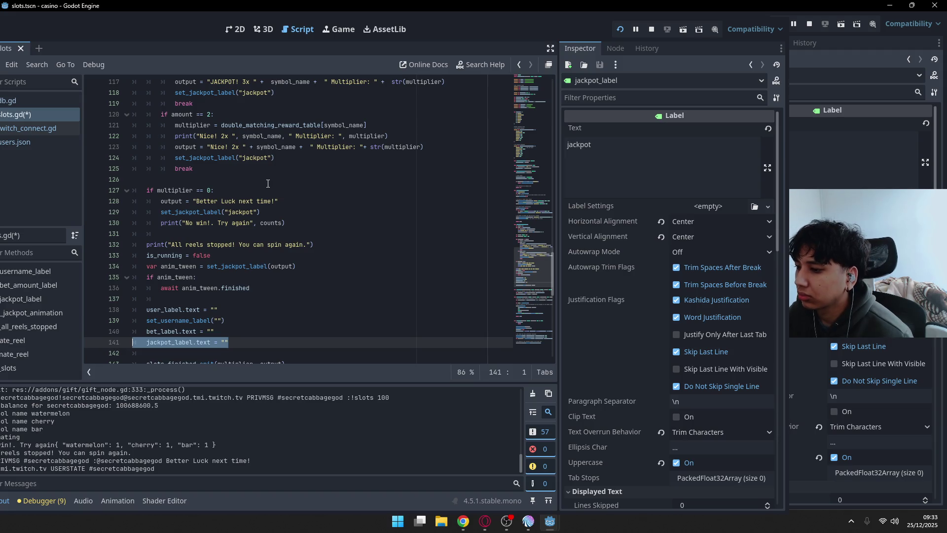
Save slots.gd and relaunch the game with F5.
key(ctrl+s)
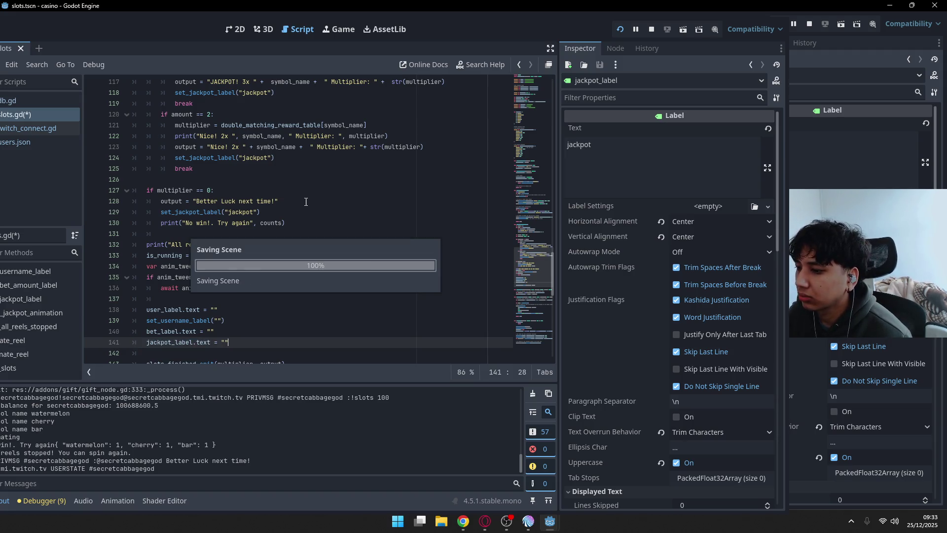
key(Up)
key(Up)
key(End)
key(F5)
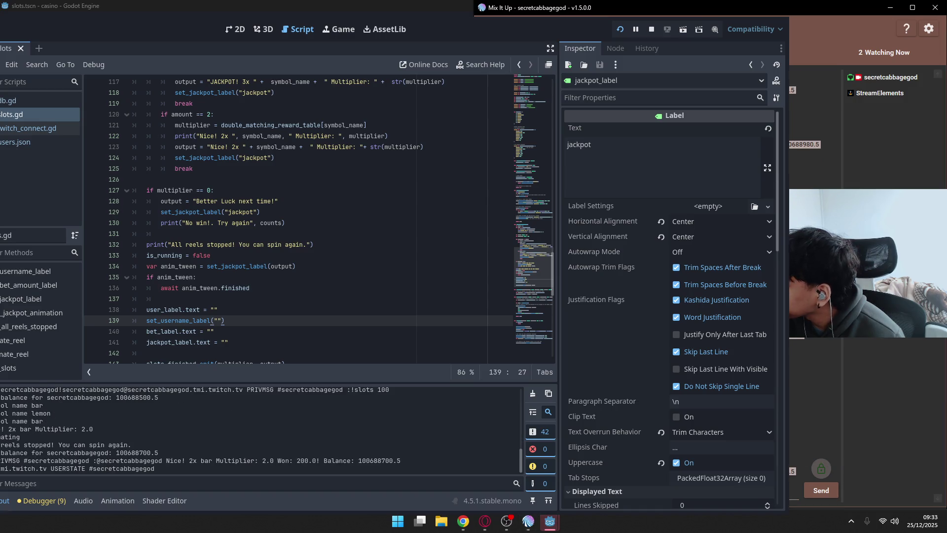
Check the 2x bar win result in Mix It Up and the browser, then return to the slots.gd editor.
click(281, 244)
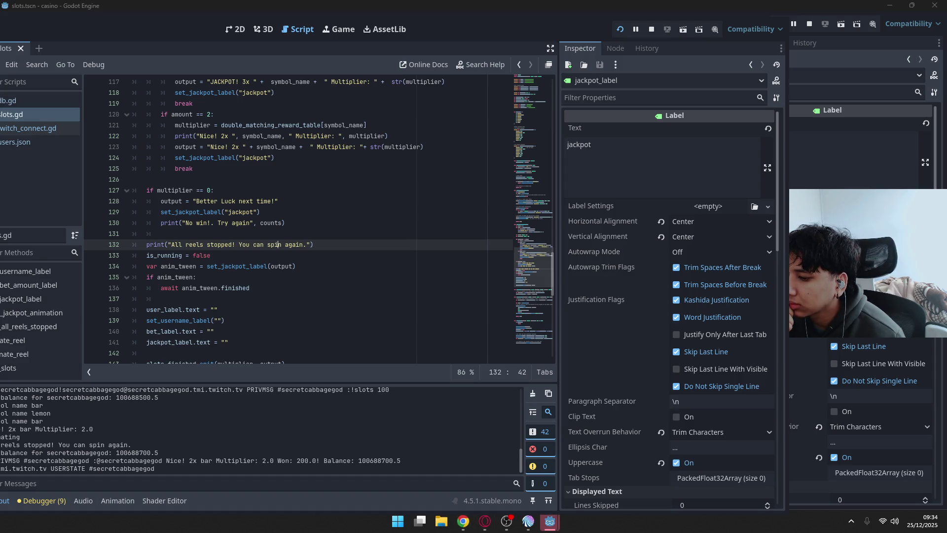
key(alt+Tab)
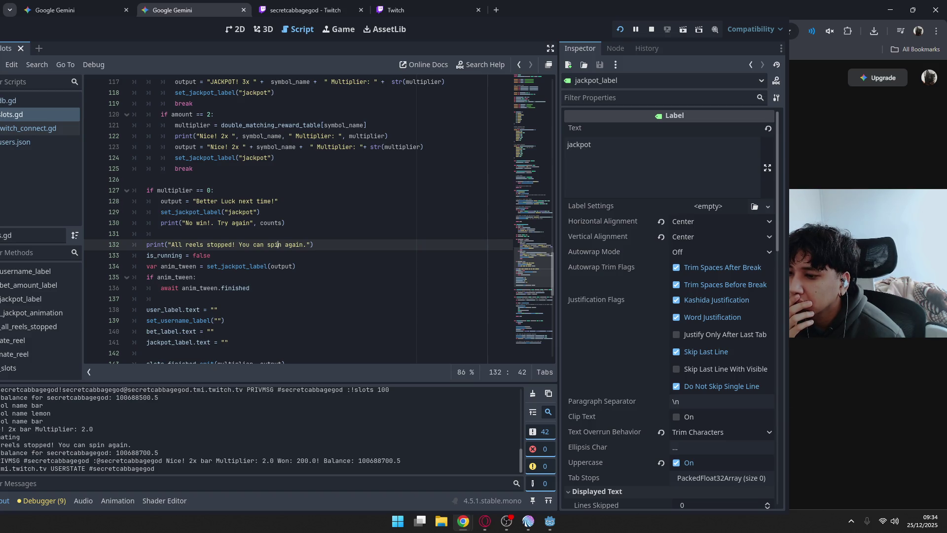
click(527, 522)
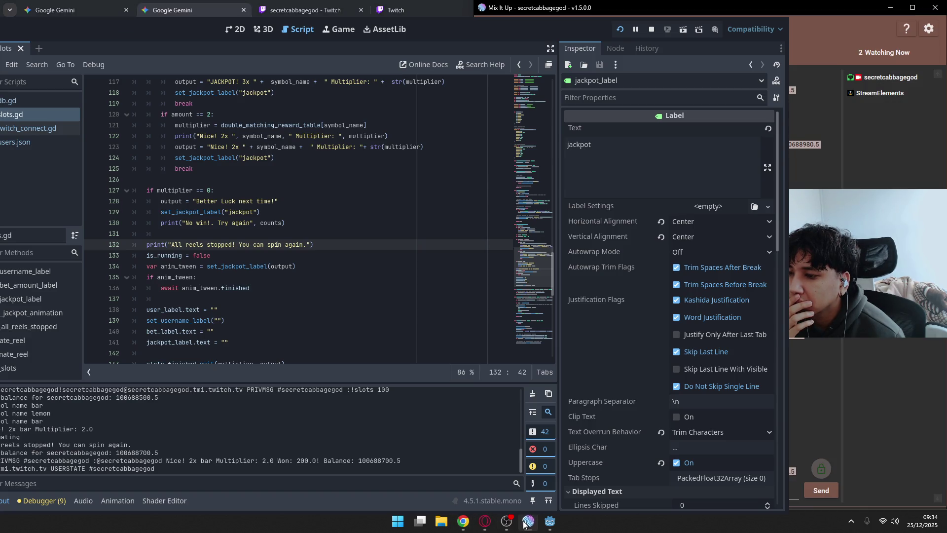
click(524, 523)
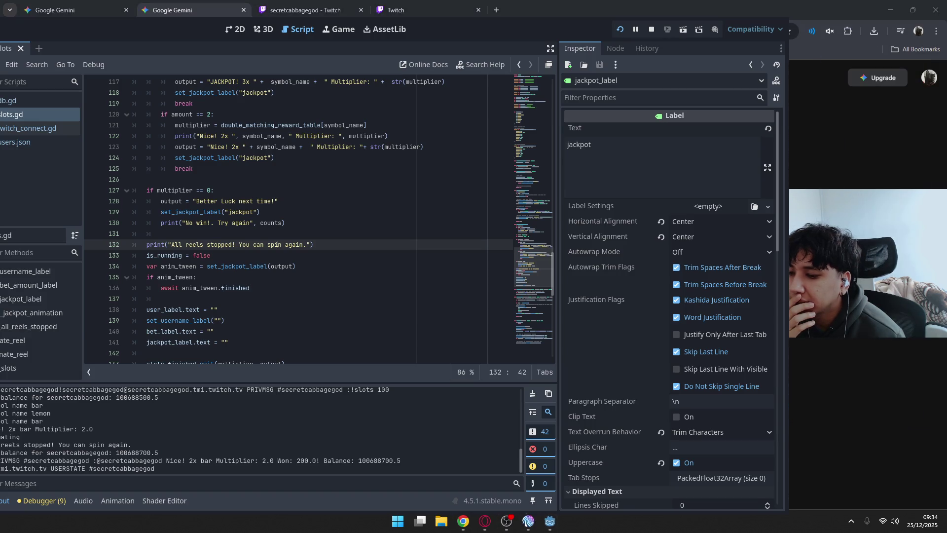
click(550, 521)
click(253, 244)
scroll(314, 255, up, 2)
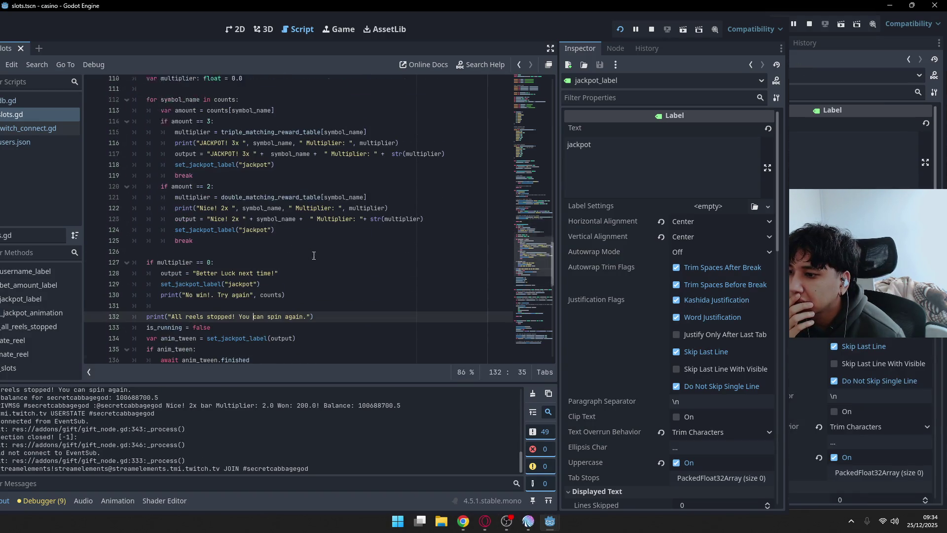
Comment out the set_jackpot_label calls in the triple-match, double-match and no-win branches with Ctrl+K.
scroll(256, 208, down, 1)
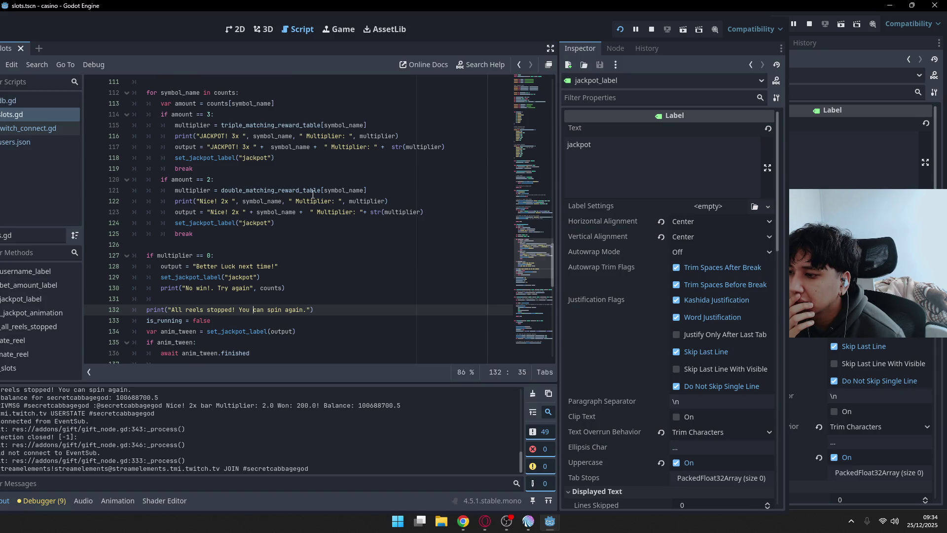
click(292, 331)
scroll(294, 202, up, 3)
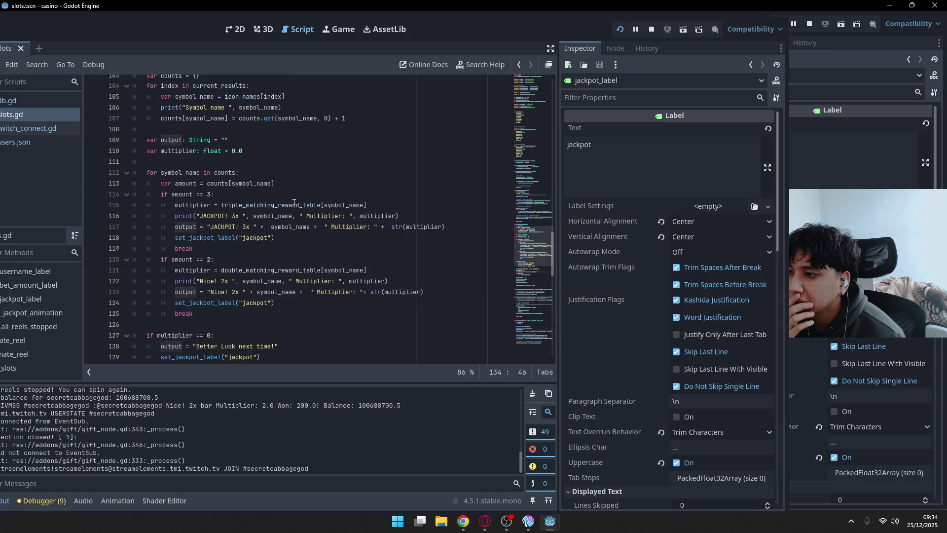
key(Up)
key(Up)
key(Up)
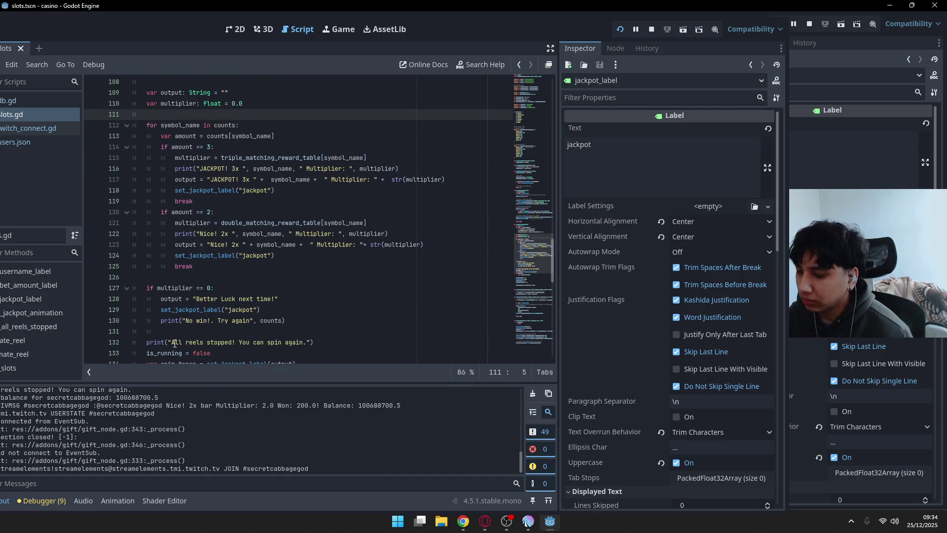
key(Down)
key(Down)
key(Down)
key(Home)
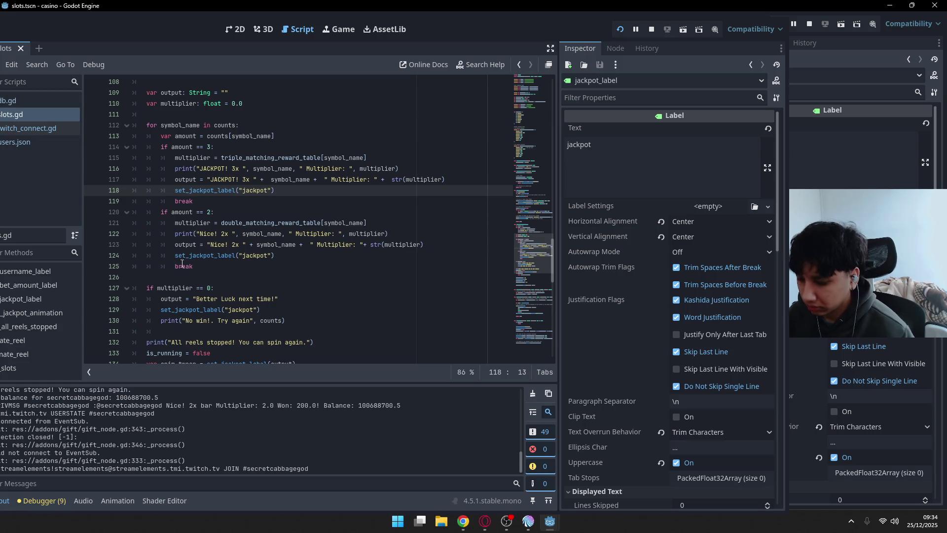
key(ctrl+k)
key(Down)
key(Down)
key(Down)
key(ctrl+k)
key(Down)
key(Down)
key(Down)
key(Home)
key(ctrl+k)
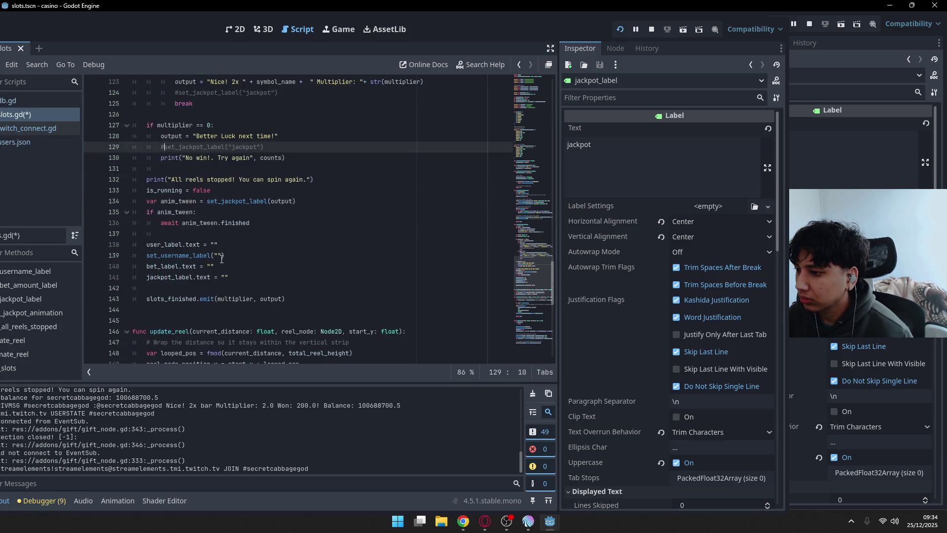
Replace output with "jackpot" in the post-spin label call and run the game.
key(alt+Left)
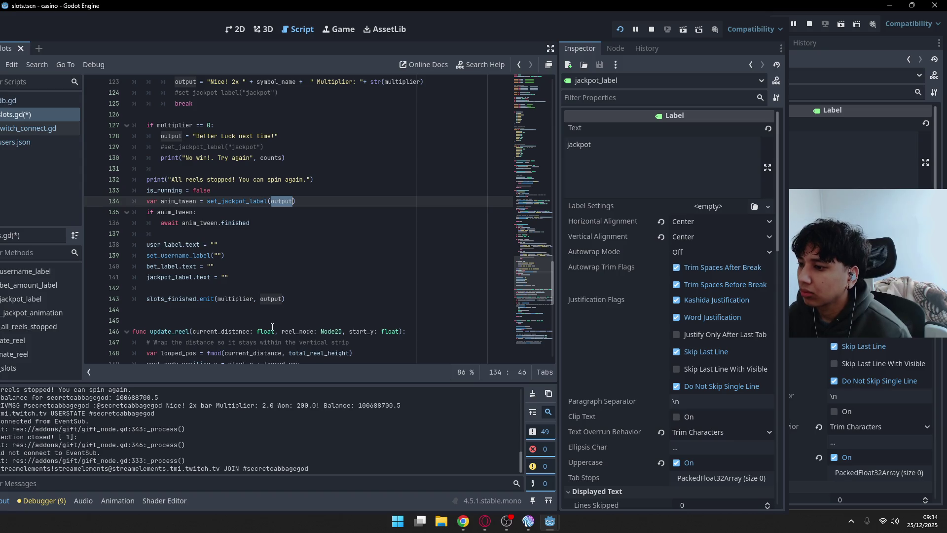
text("jackpot")
key(F5)
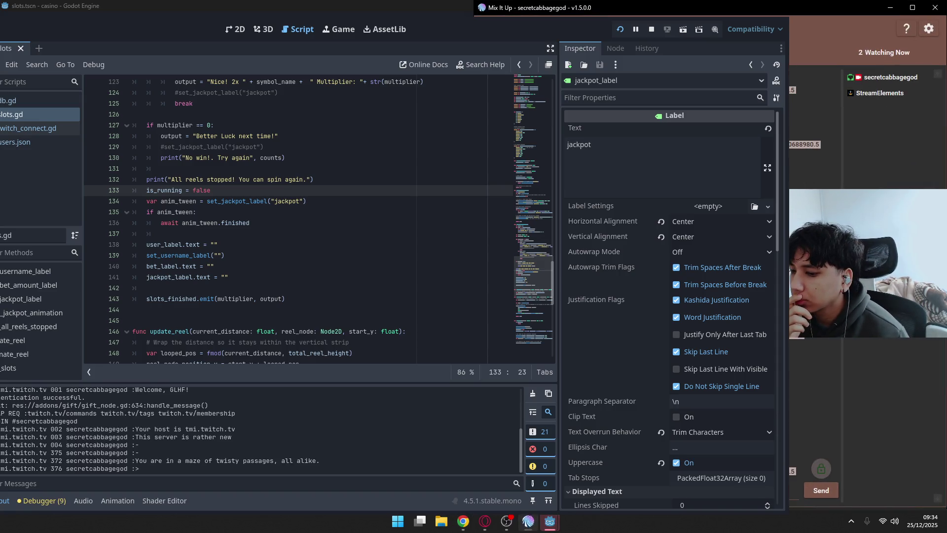
Send !slots 100 in chat, winning 120.0 with 2x grape, then return to the label-reset lines.
key(Return)
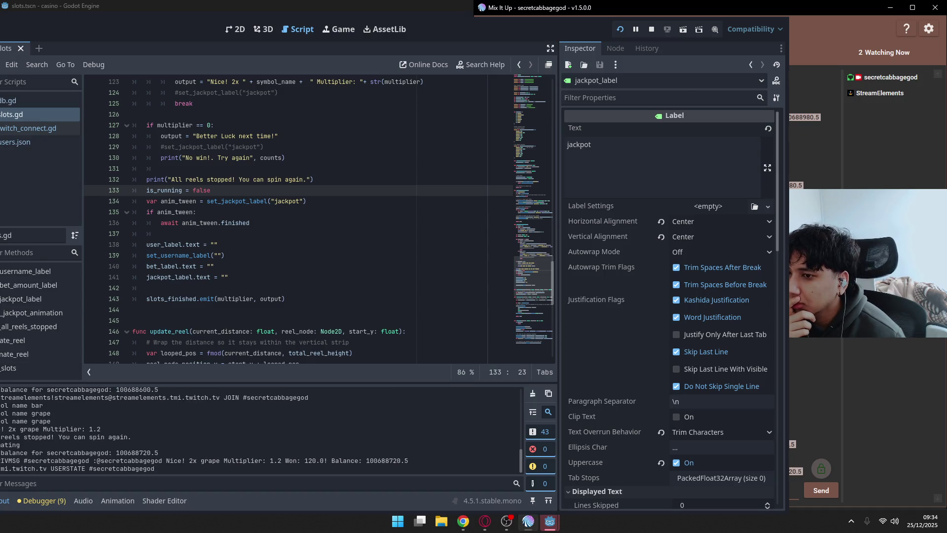
click(239, 234)
scroll(240, 277, up, 3)
scroll(239, 276, down, 3)
click(239, 255)
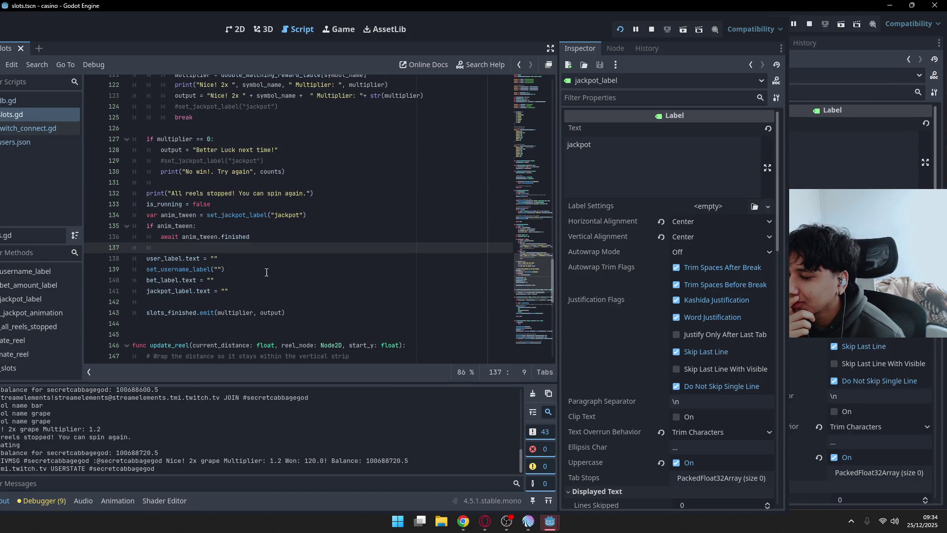
Inspect play_jackpot_animation's gold flash, parallel tween and modulate reset lines, then switch to the 2D view.
scroll(267, 272, up, 10)
scroll(266, 272, up, 6)
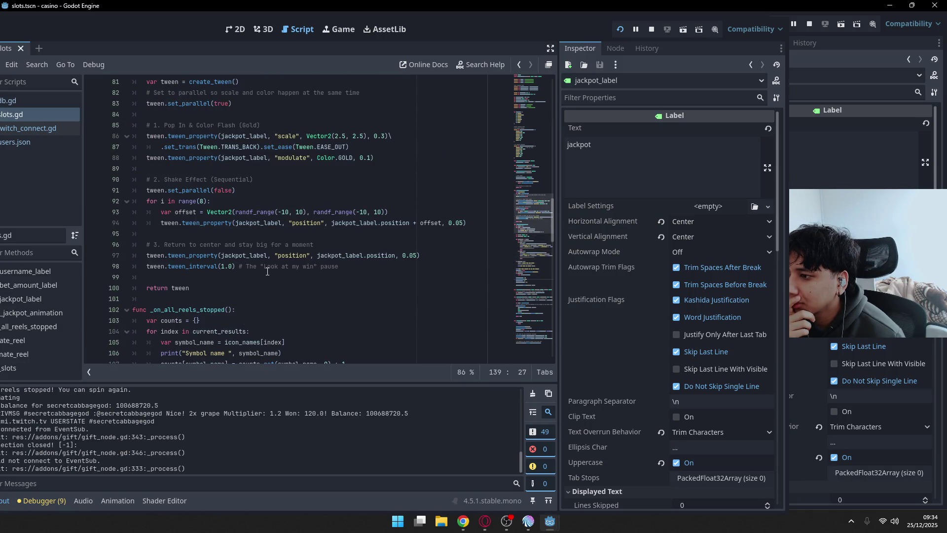
click(374, 223)
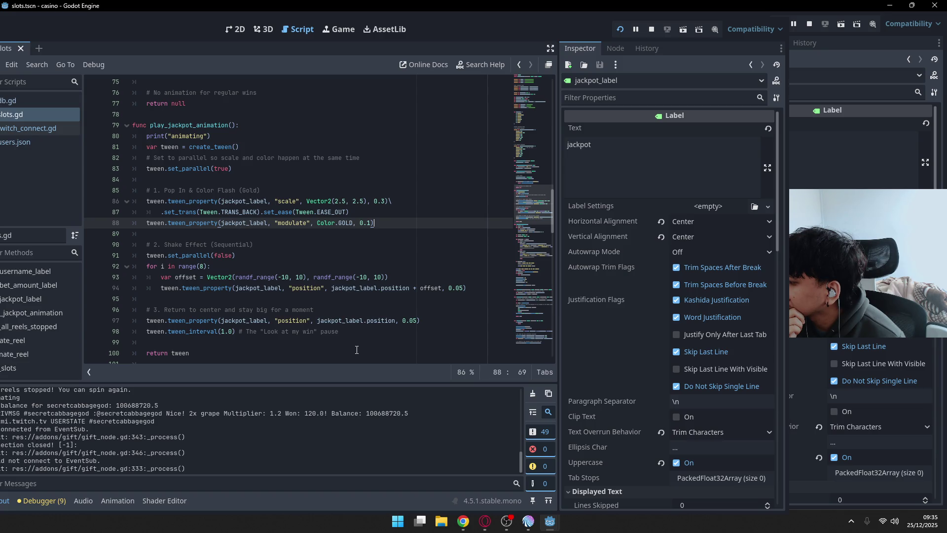
key(Up)
key(Up)
key(Up)
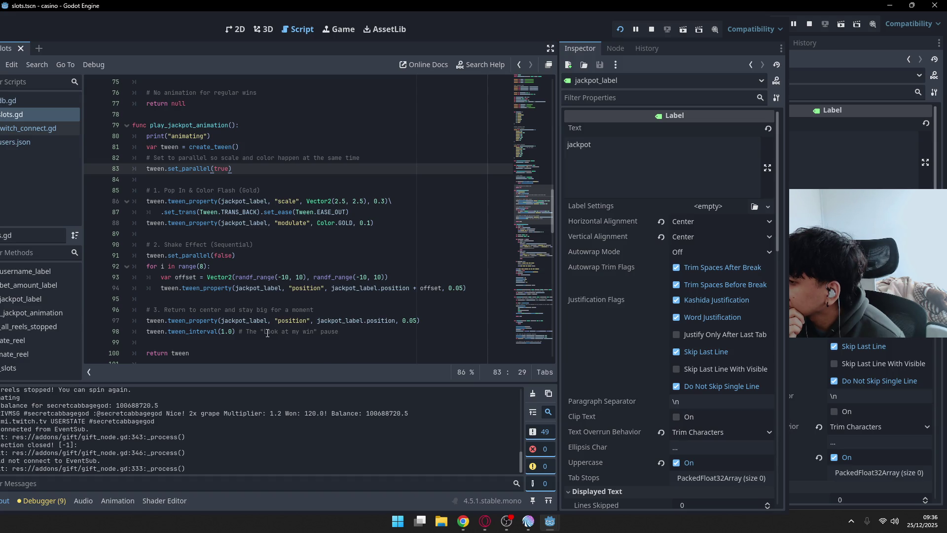
scroll(316, 335, down, 1)
key(Down)
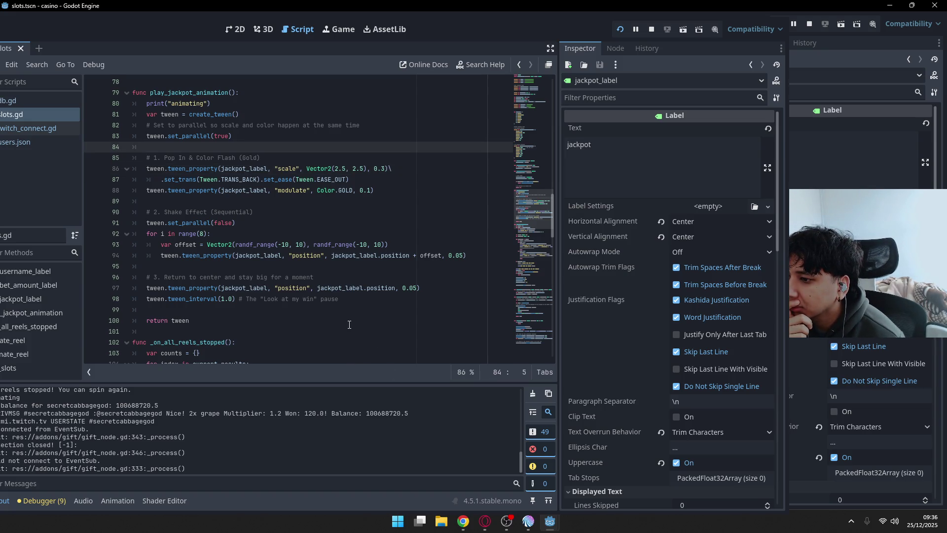
scroll(346, 316, up, 6)
click(296, 233)
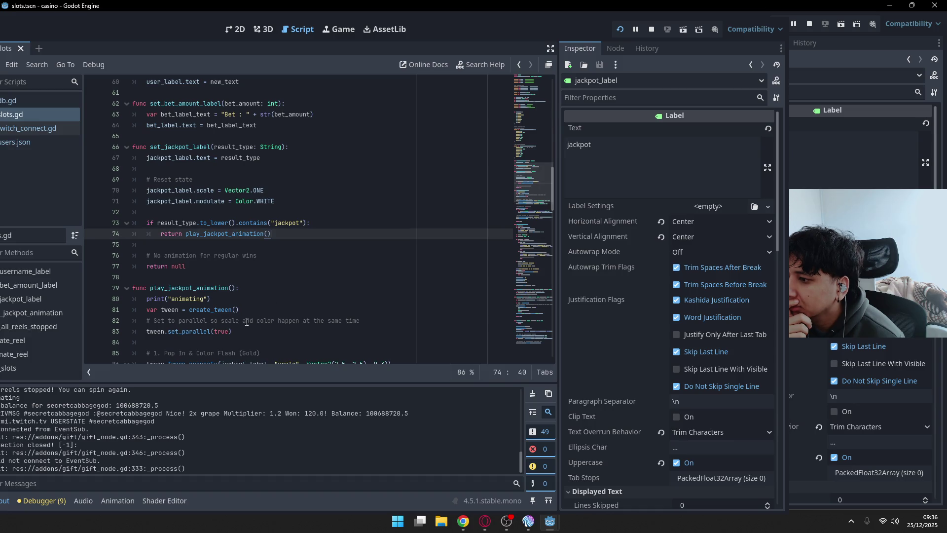
key(Up)
key(Up)
key(Up)
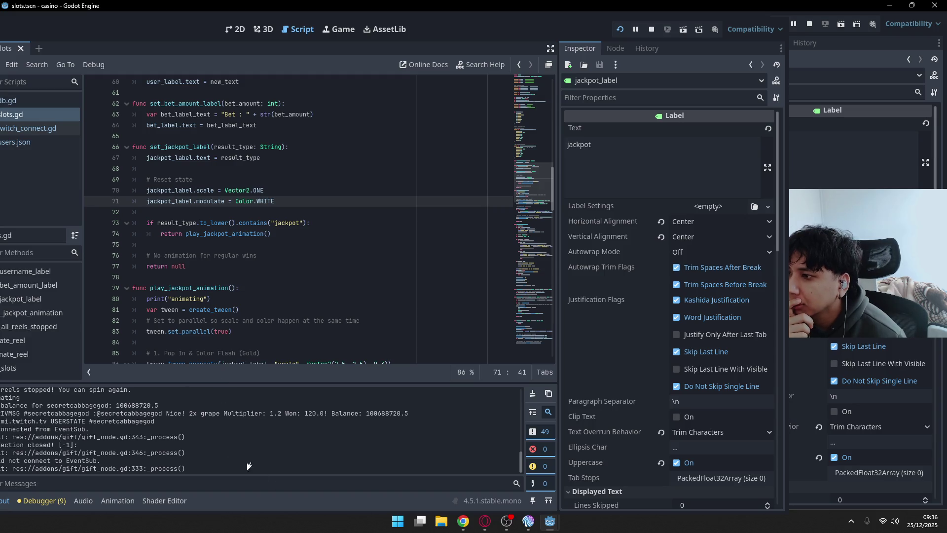
key(ctrl+F1)
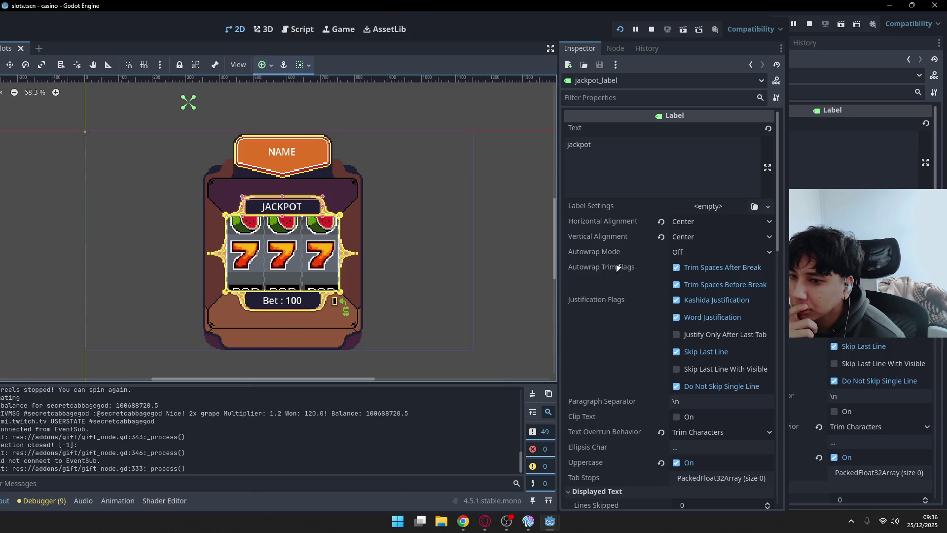
Set the jackpot label's Transform scale to 1.0 in the Inspector.
scroll(692, 232, down, 6)
scroll(691, 232, down, 6)
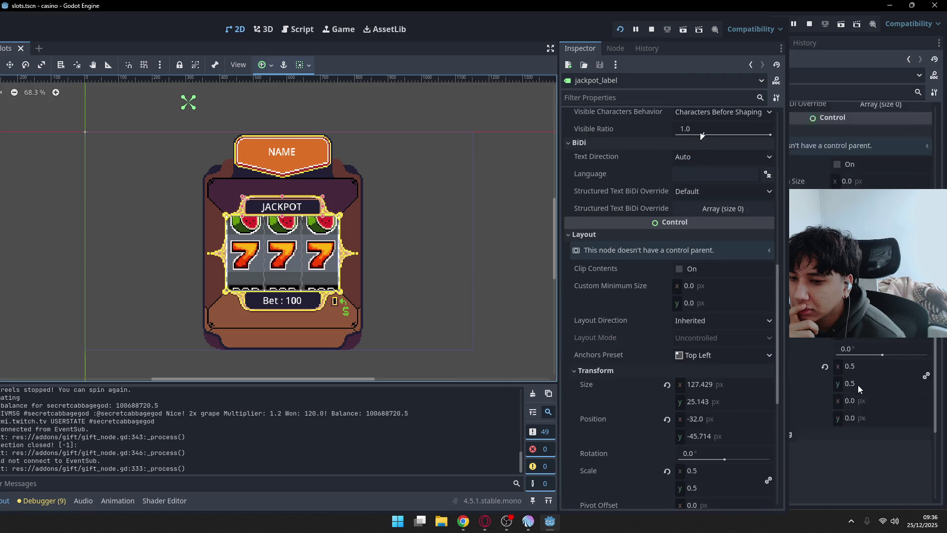
click(718, 322)
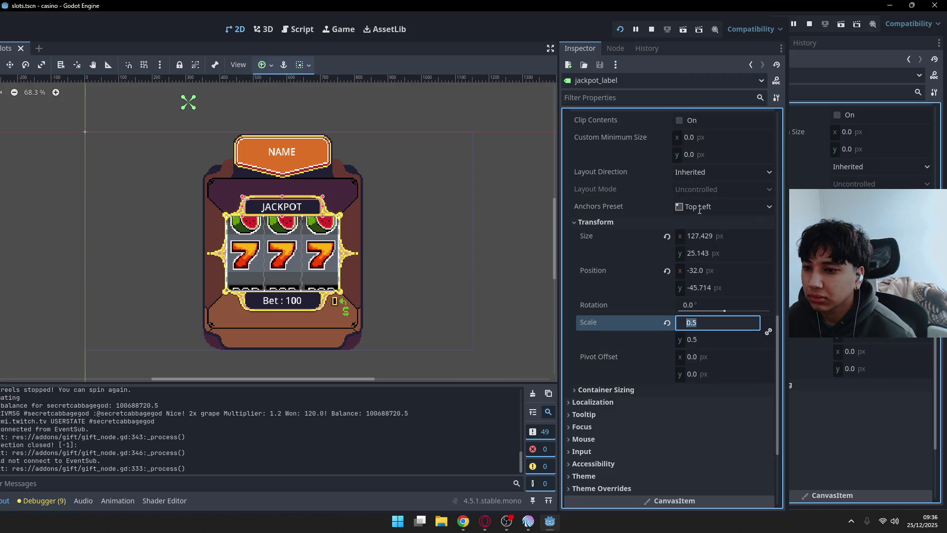
text(1)
key(Tab)
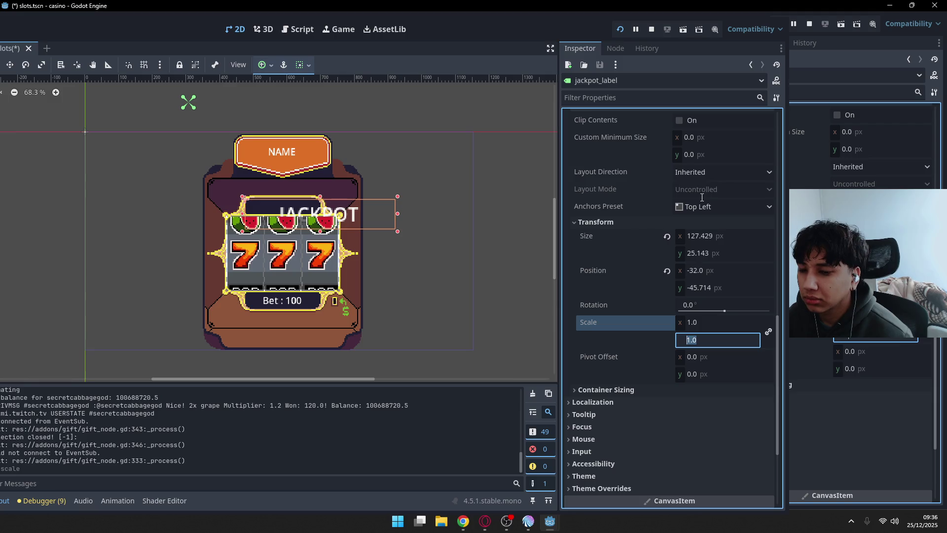
click(354, 312)
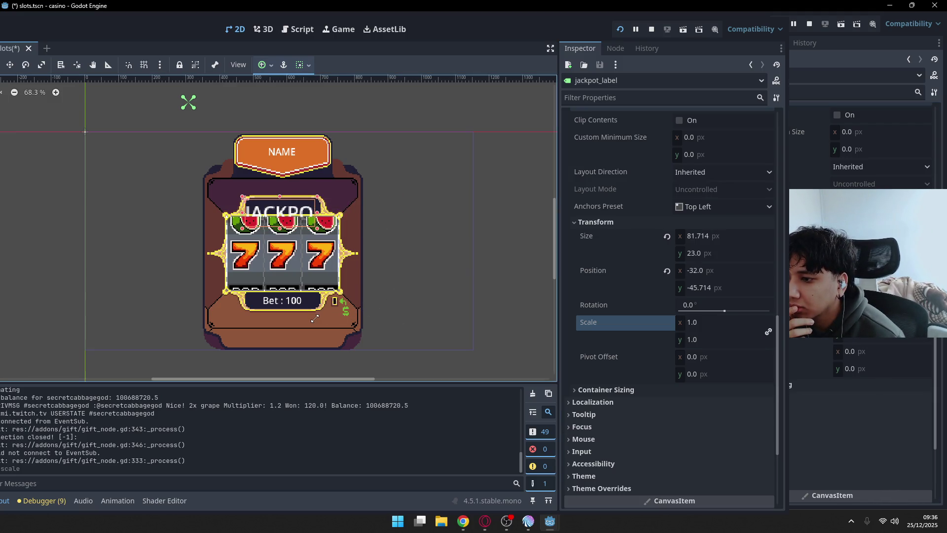
Drag the jackpot_label's edges to about 71×23 px so JACKPOT fits on one line.
drag(312, 306, 299, 300)
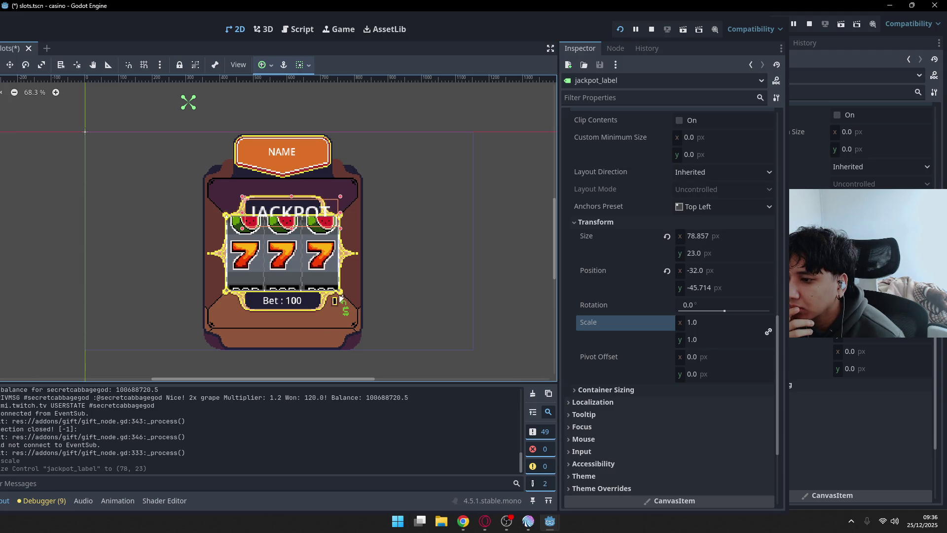
drag(340, 212, 323, 212)
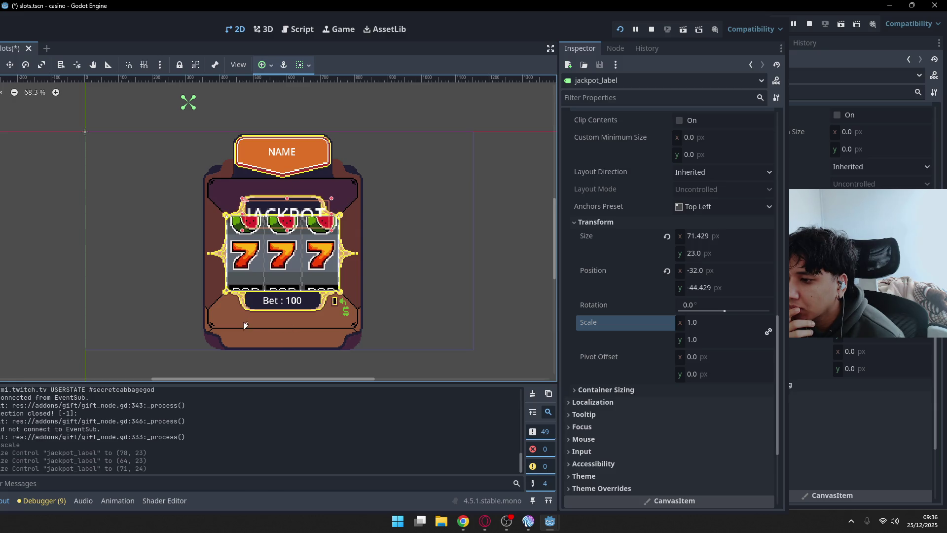
key(ctrl+z)
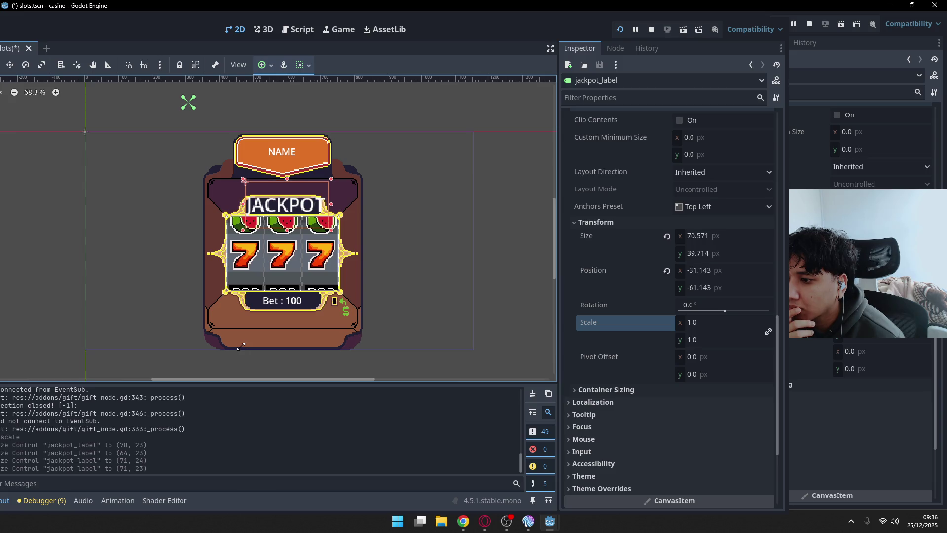
mouse_move(243, 299)
mouse_down()
mouse_move(251, 323)
mouse_move(244, 339)
mouse_up()
click(244, 339)
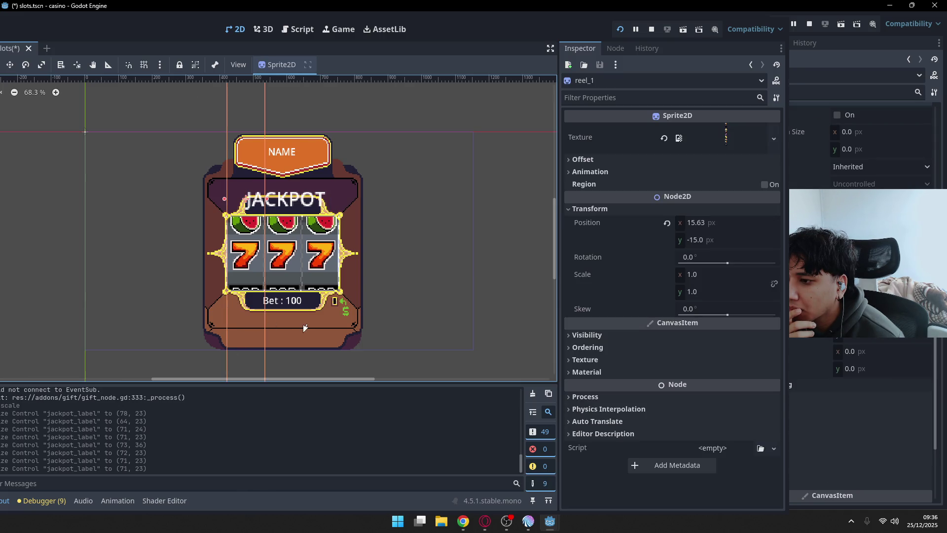
Reselect the jackpot label and narrow its box.
drag(246, 345, 247, 344)
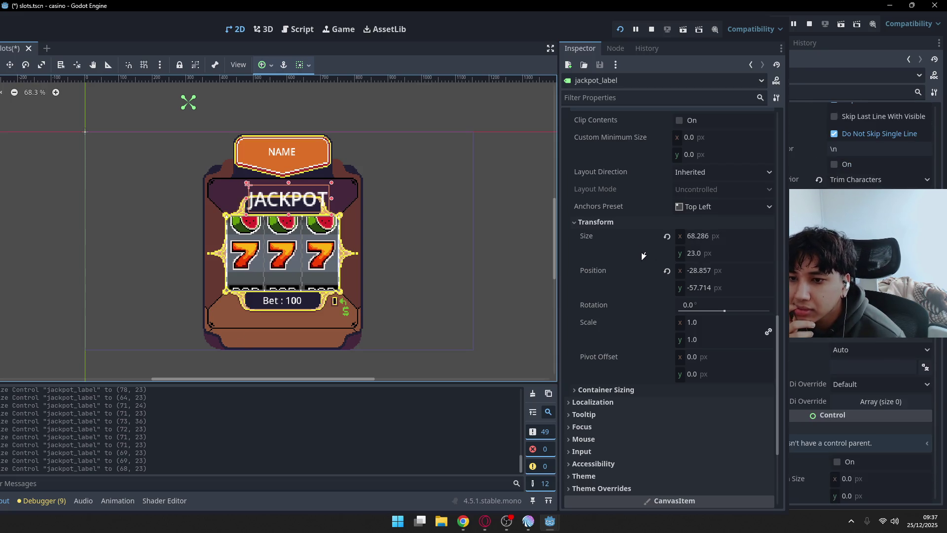
scroll(579, 143, up, 5)
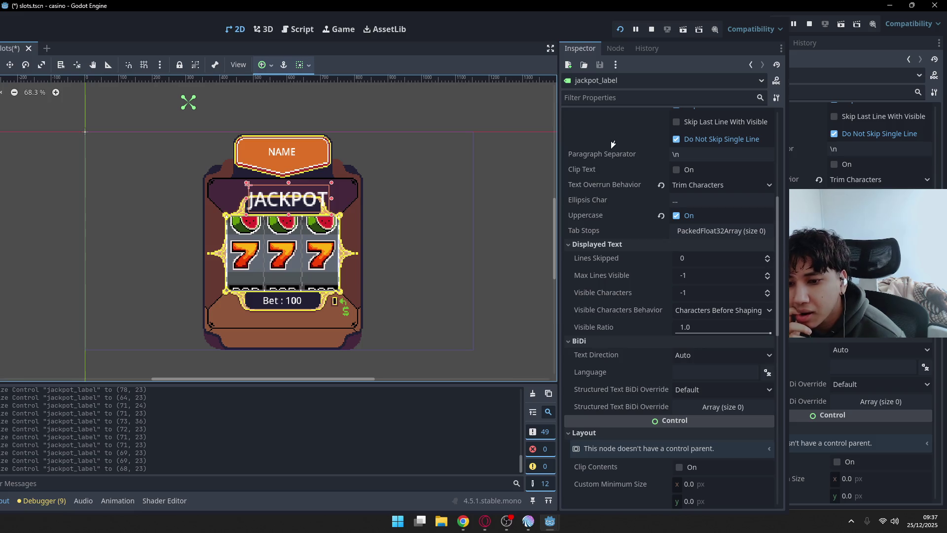
scroll(651, 158, up, 5)
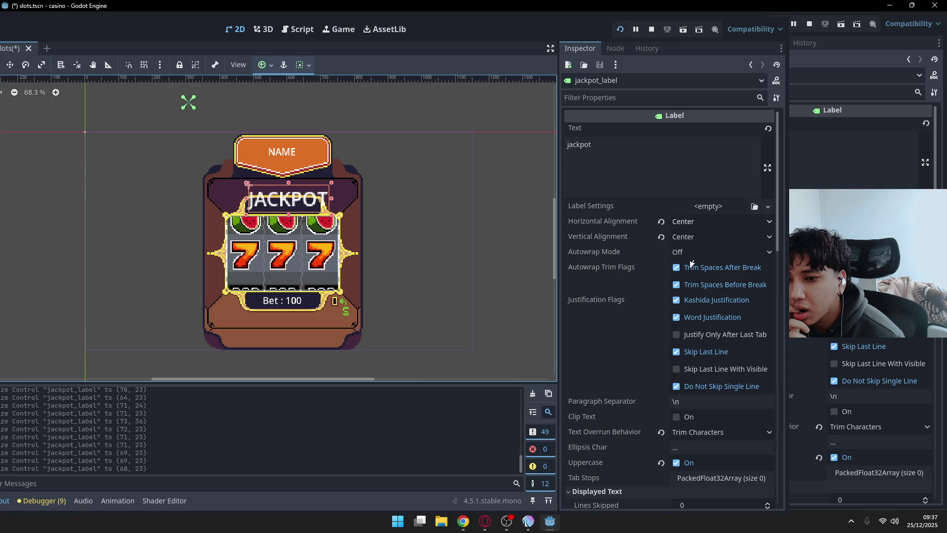
scroll(701, 226, down, 1)
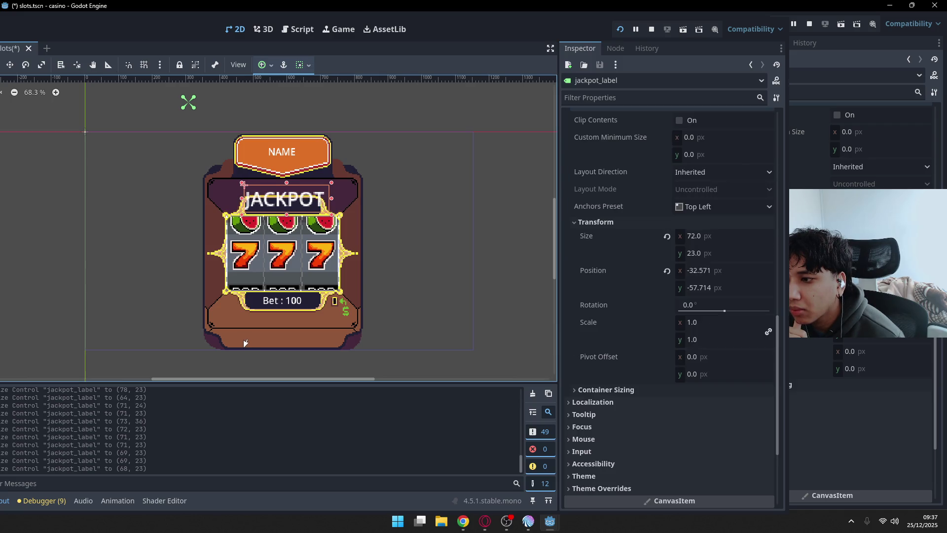
Widen the label leftward, nudge it down-left to −34.571, −52.0, and save the scene.
drag(246, 199, 242, 199)
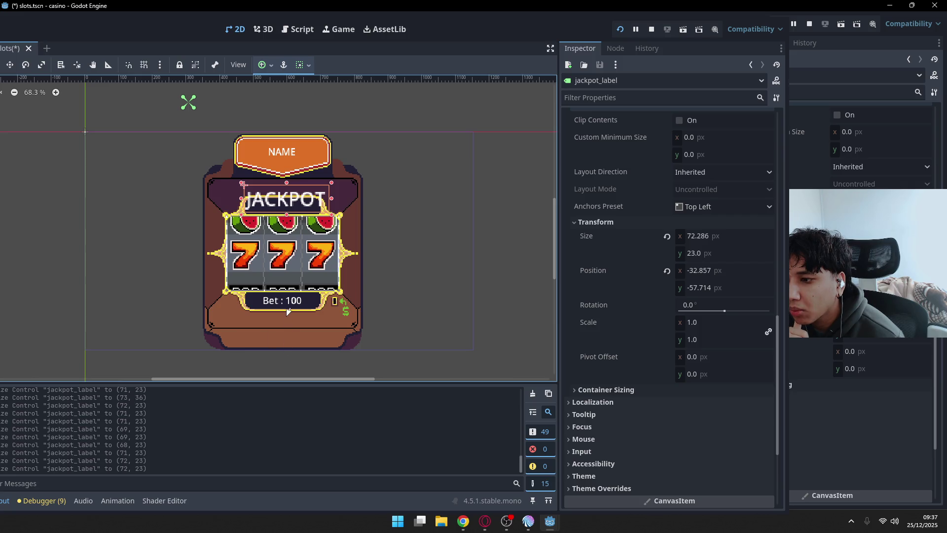
drag(298, 318, 296, 325)
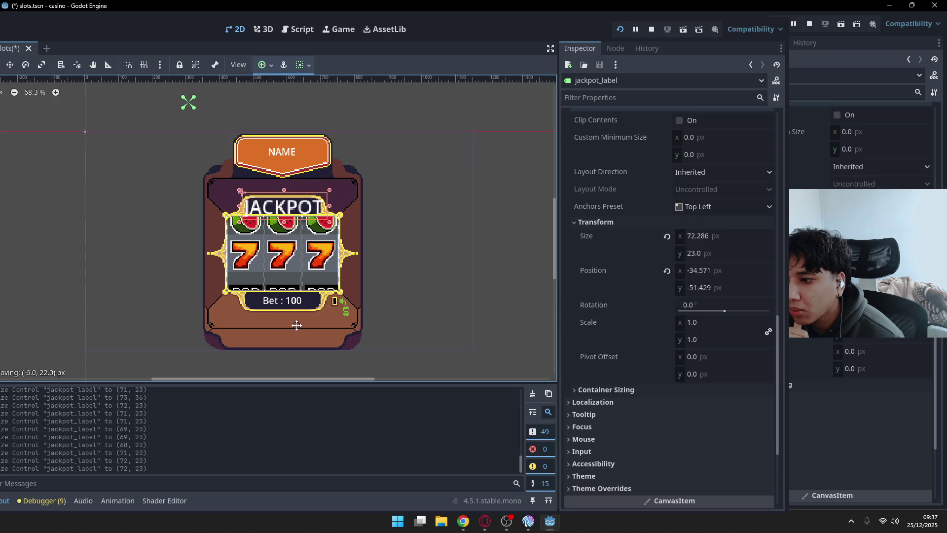
key(ctrl+s)
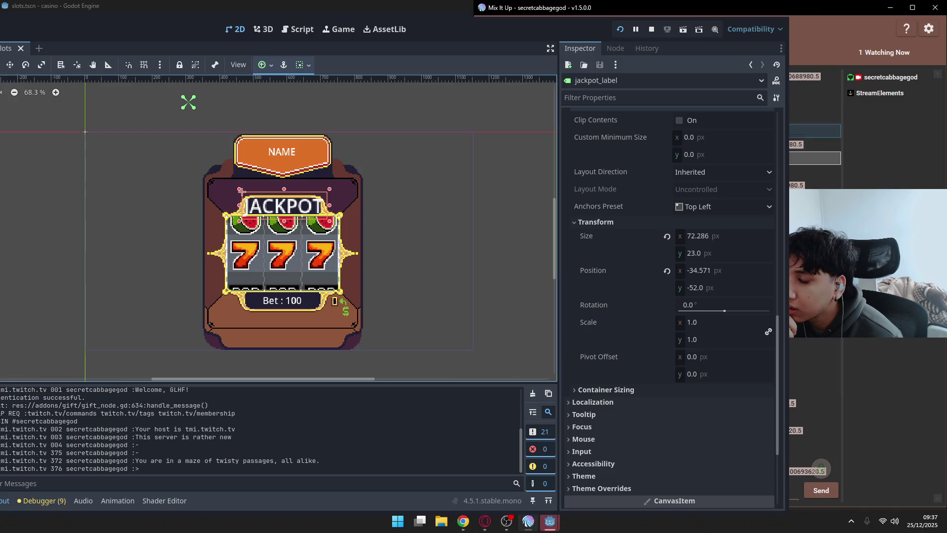
Set the jackpot label's Transform scale to 0.5.
click(550, 522)
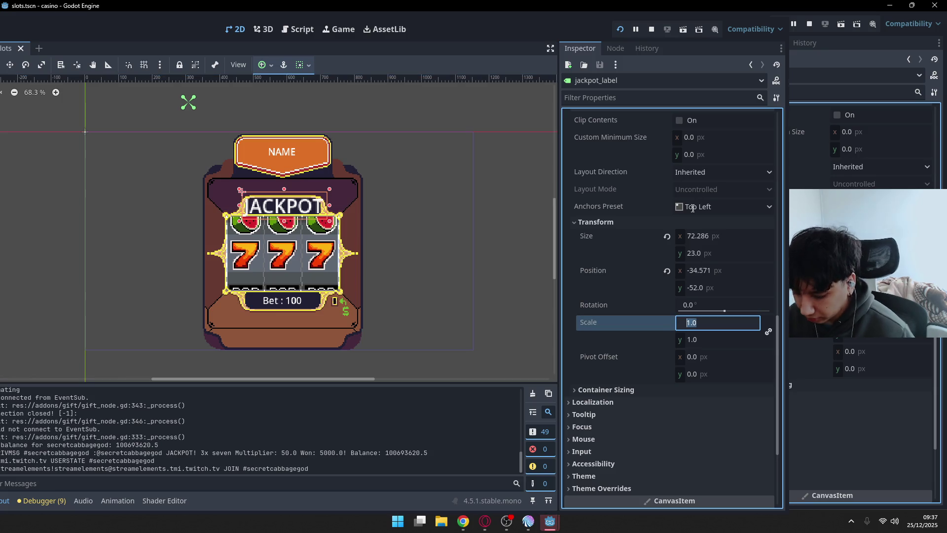
key(Return)
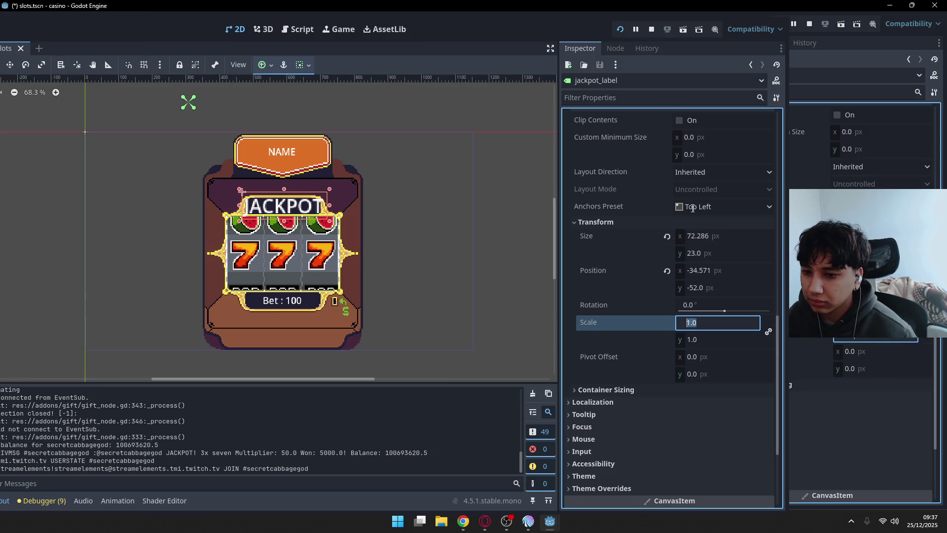
text(0.5)
key(Return)
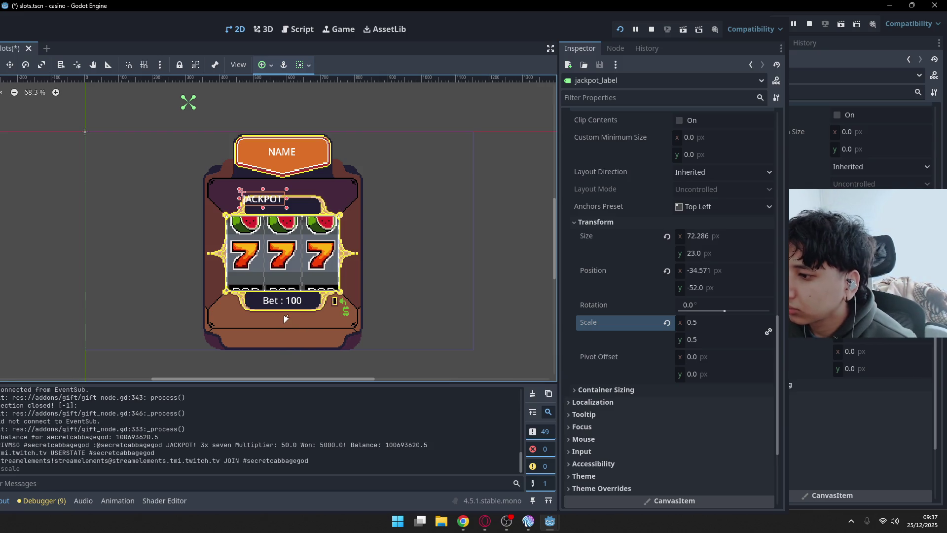
Enlarge the label's box to about 137 × 41 px, deselect it, and open slots.gd.
drag(290, 321, 331, 310)
drag(326, 309, 326, 306)
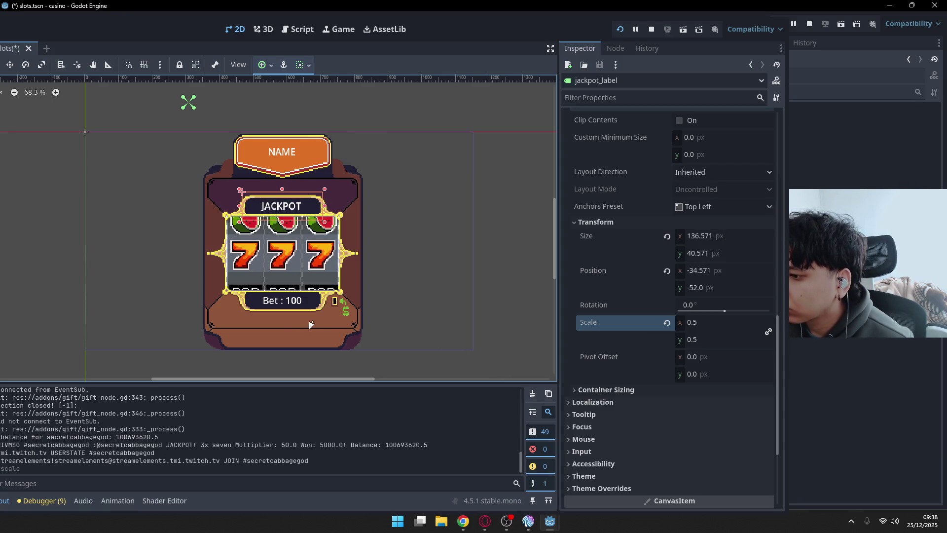
click(1, 361)
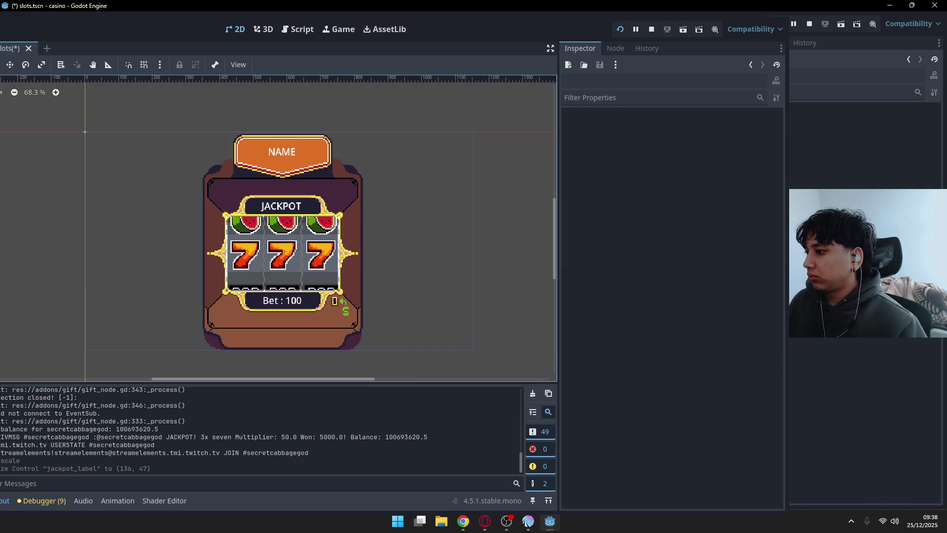
click(42, 65)
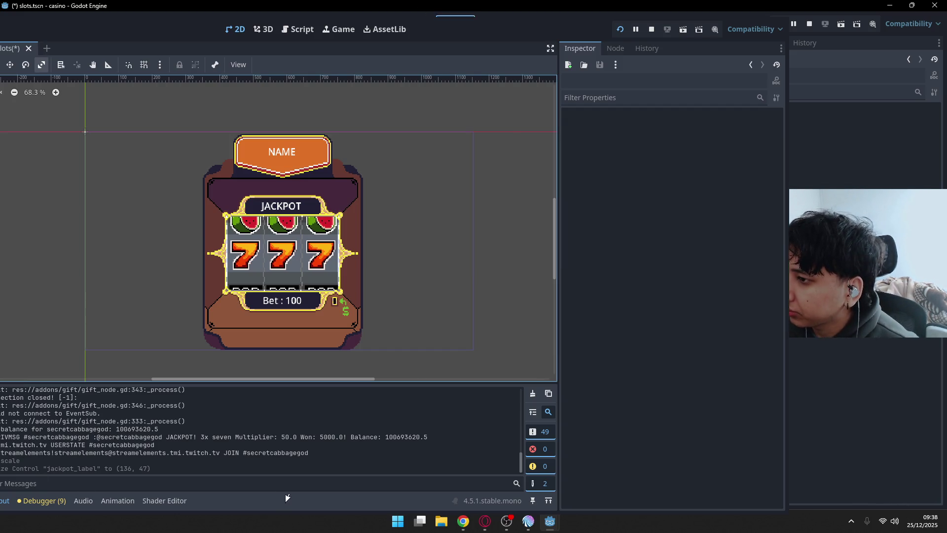
key(ctrl+F3)
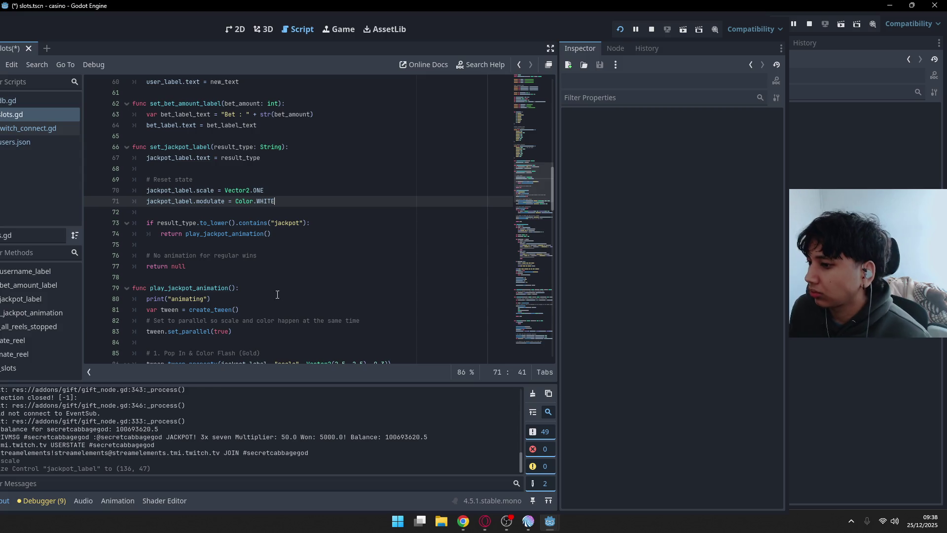
Change the label's reset scale on line 70 from Vector2.ONE to Vector2(0.5, 0.5).
scroll(261, 276, down, 2)
key(Down)
key(Down)
key(Down)
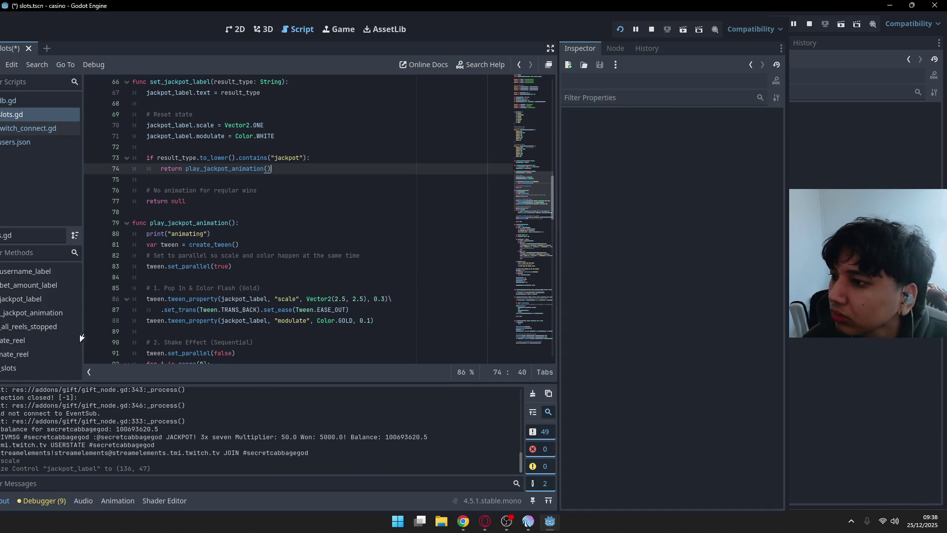
key(Up)
key(Up)
key(Up)
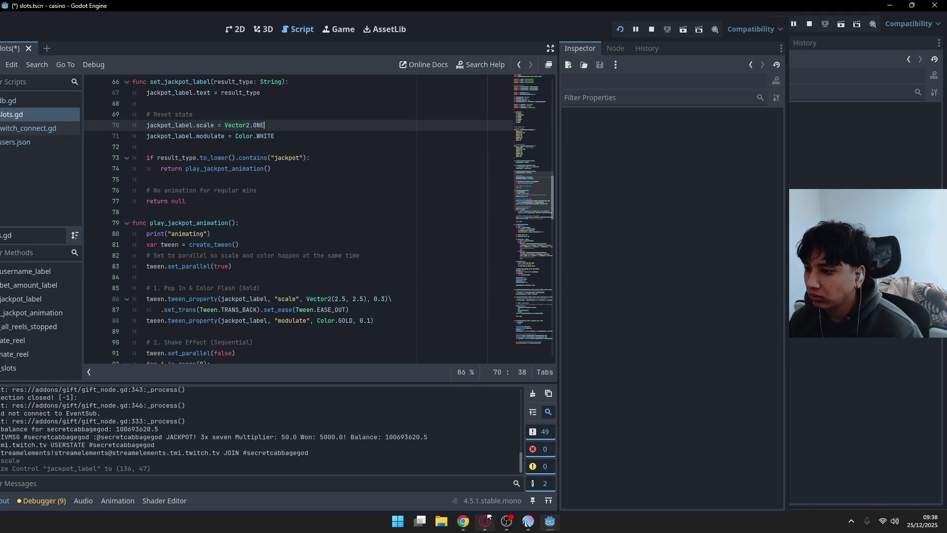
click(463, 521)
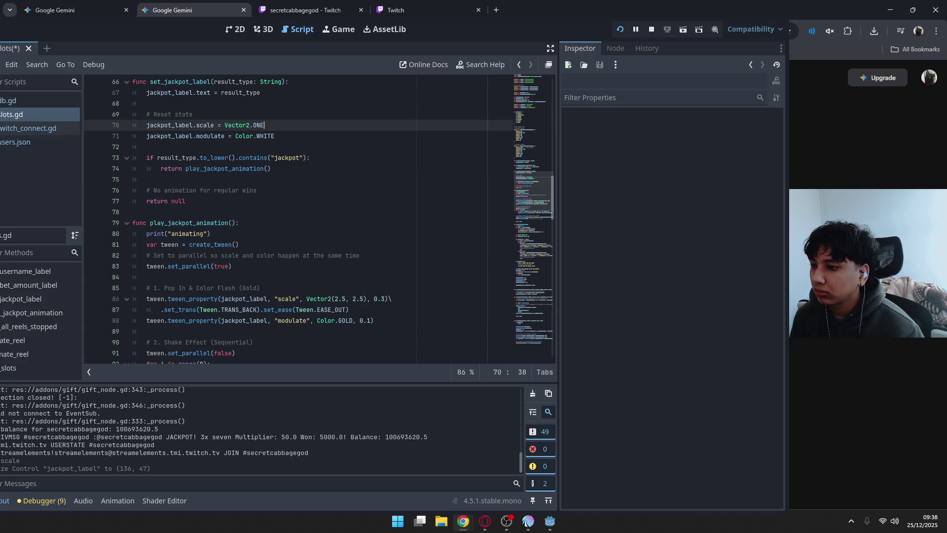
key(alt+Tab)
scroll(164, 338, up, 3)
shift+click(163, 190)
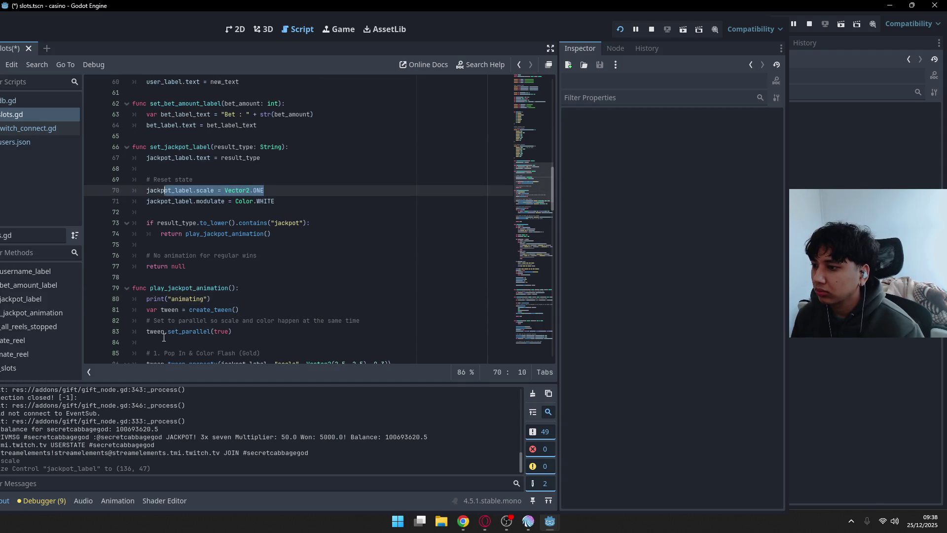
key(shift+Home)
text(jackpot_label.scale = Vector2(0.5, 0.5))
Make the jackpot pop tween scale to Vector2(1.5, 1.5) over 0.5 s and save.
key(alt+Tab)
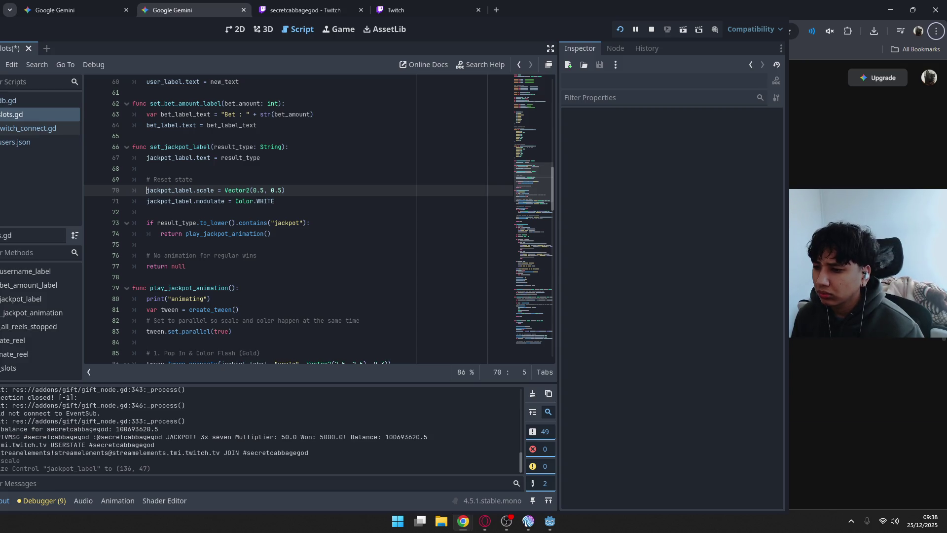
click(395, 256)
scroll(331, 272, down, 6)
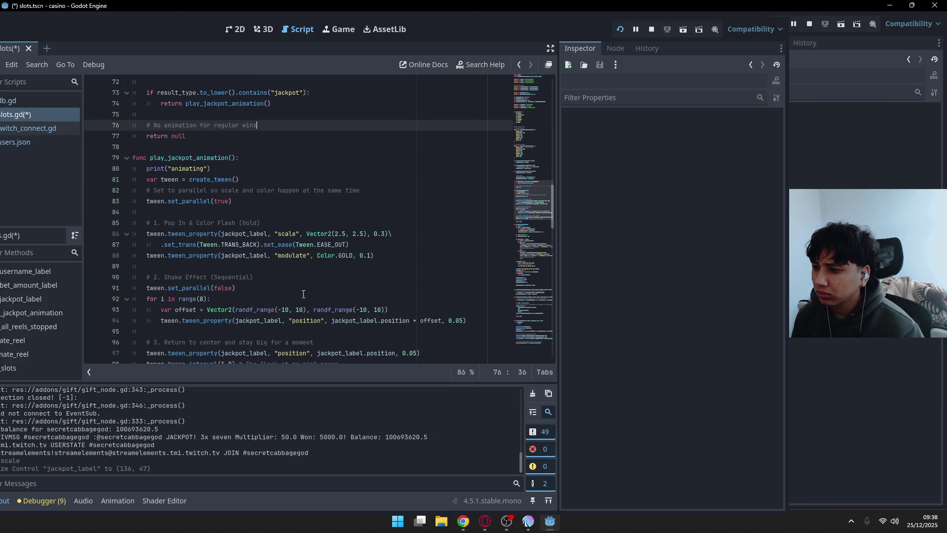
click(380, 255)
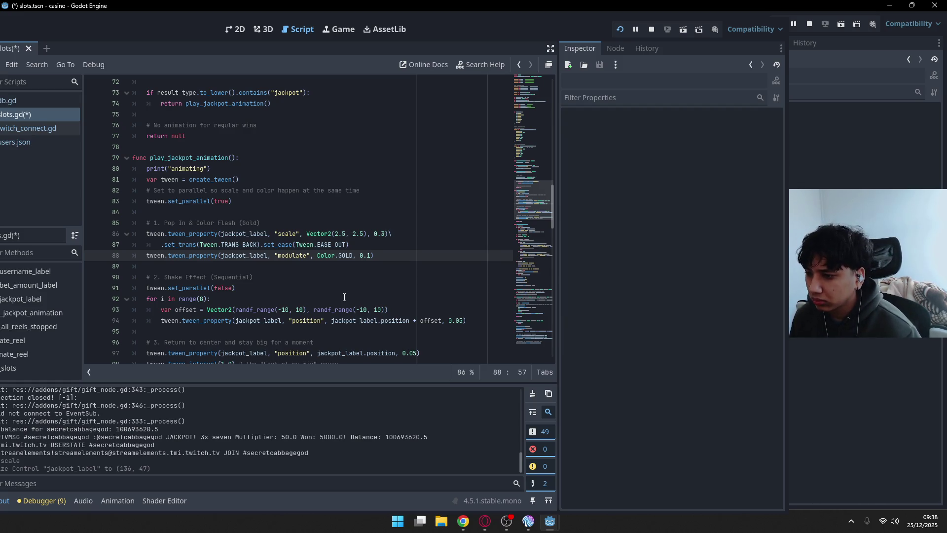
key(ctrl+z)
key(ctrl+s)
key(alt+Tab)
click(442, 211)
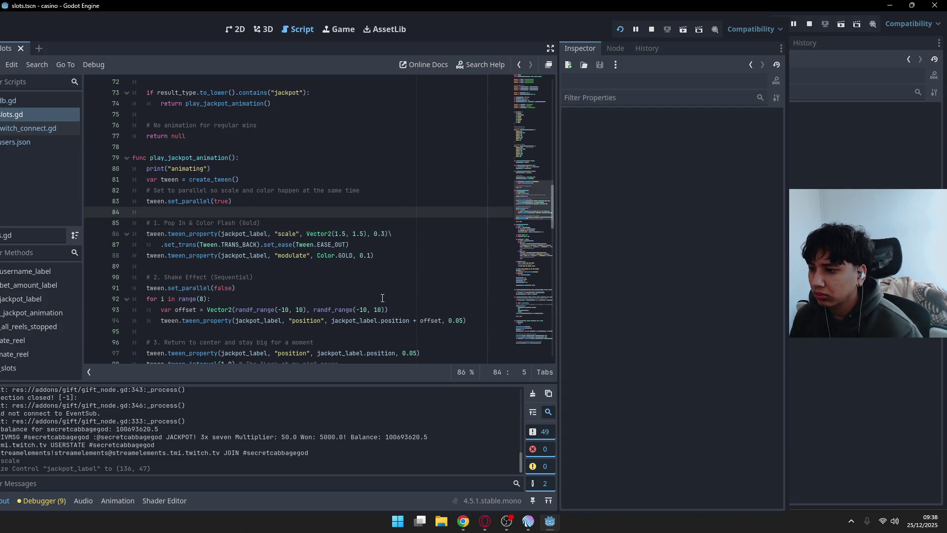
key(ctrl+z)
key(ctrl+s)
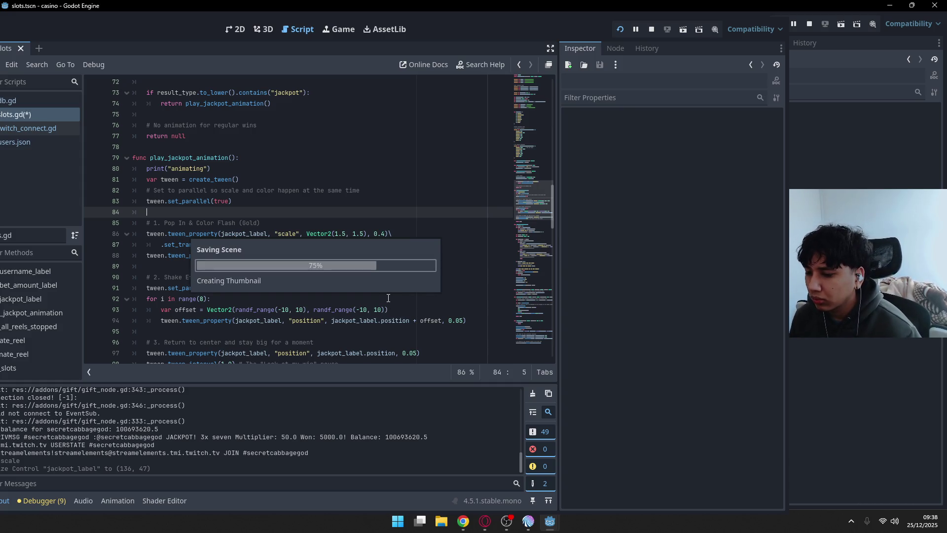
key(ctrl+z)
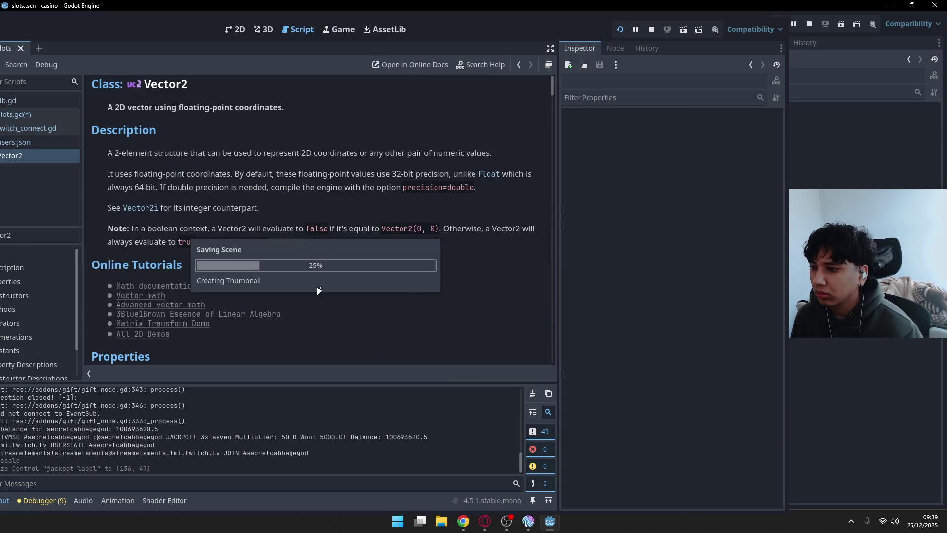
Open the Vector2 reference, return to slots.gd, and bring up the Mix It Up chat.
ctrl+click(318, 233)
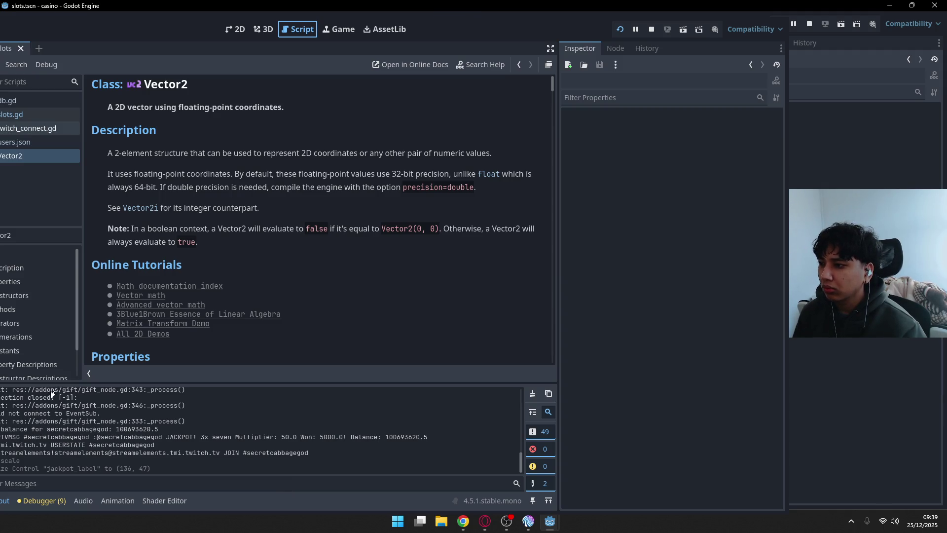
click(792, 26)
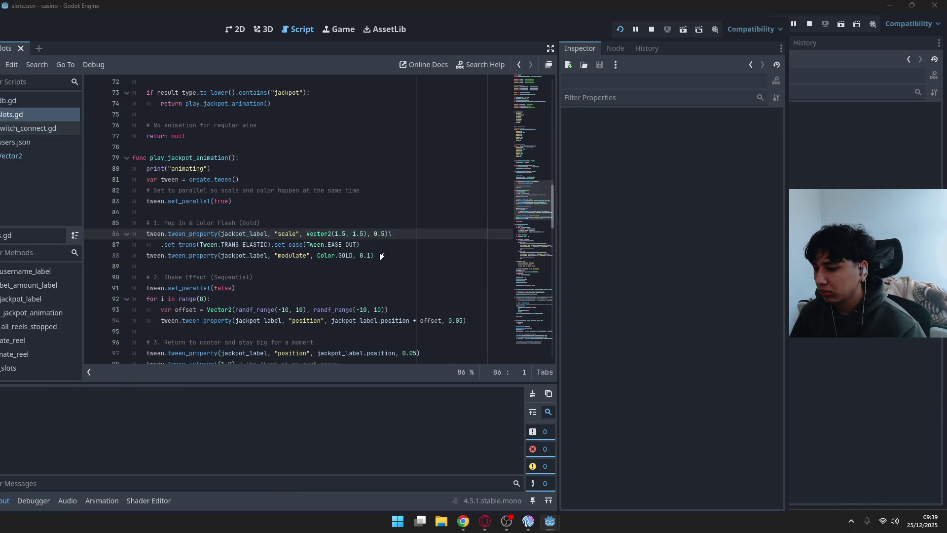
click(528, 521)
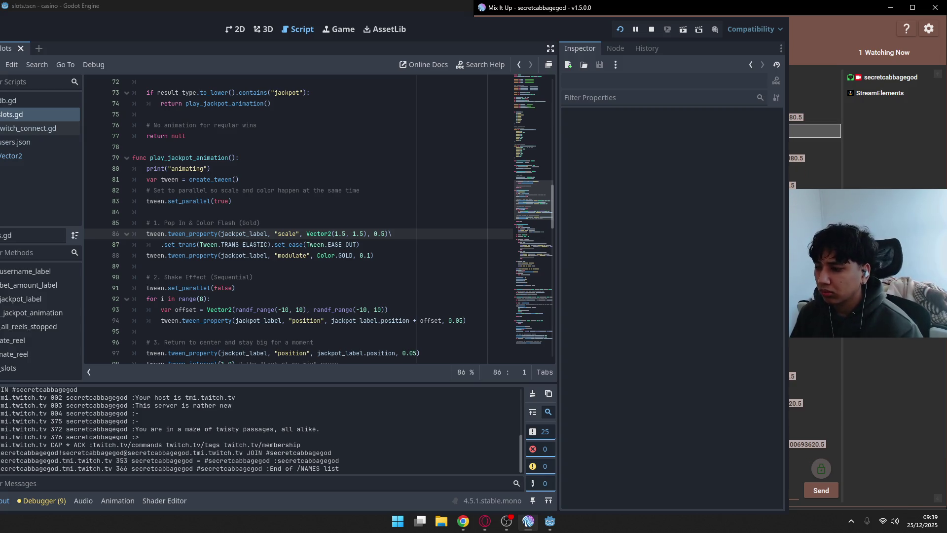
Change the jackpot pop tween's duration to 2 seconds.
click(228, 233)
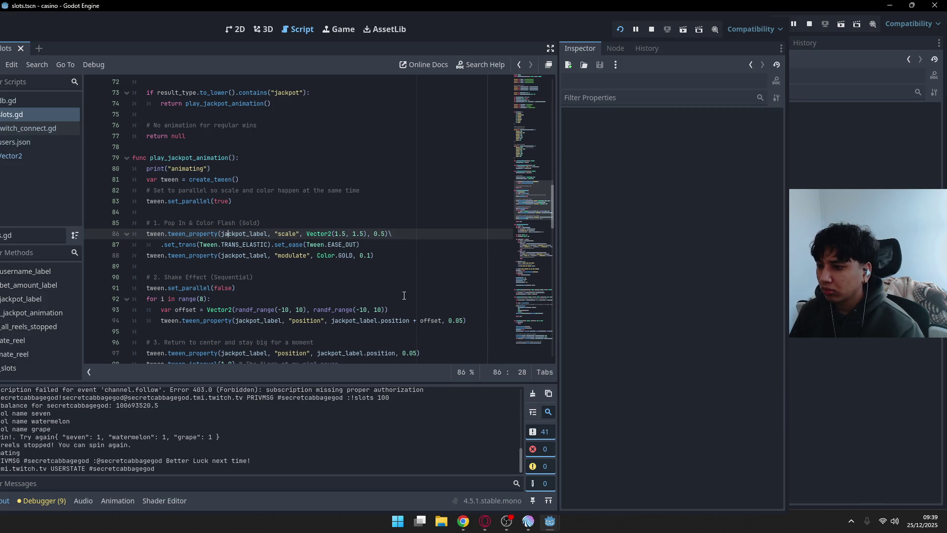
click(360, 255)
click(365, 244)
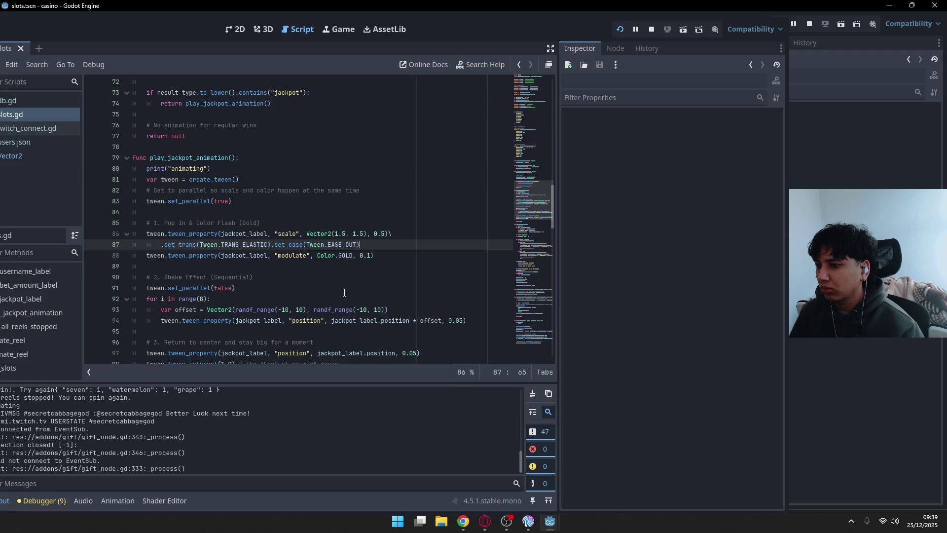
key(Up)
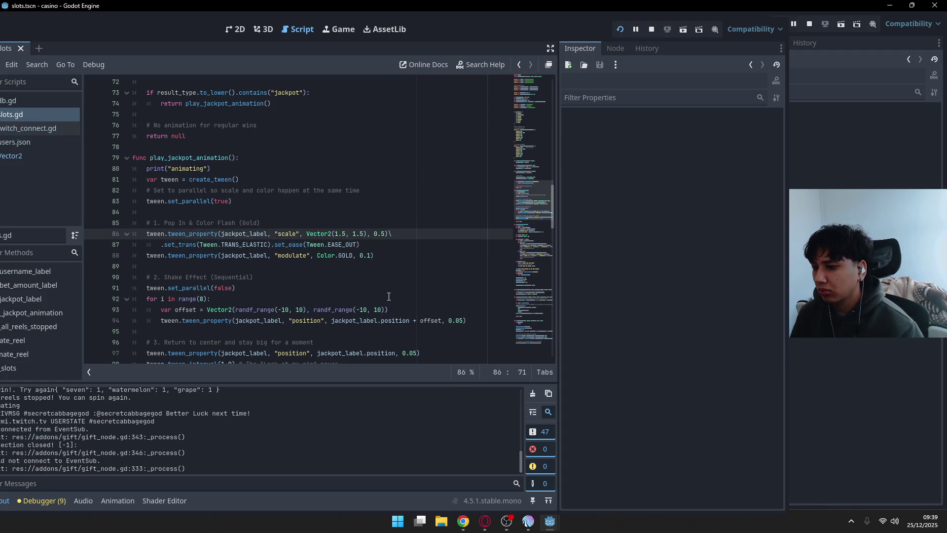
key(BackSpace)
key(BackSpace)
key(Delete)
text(2)
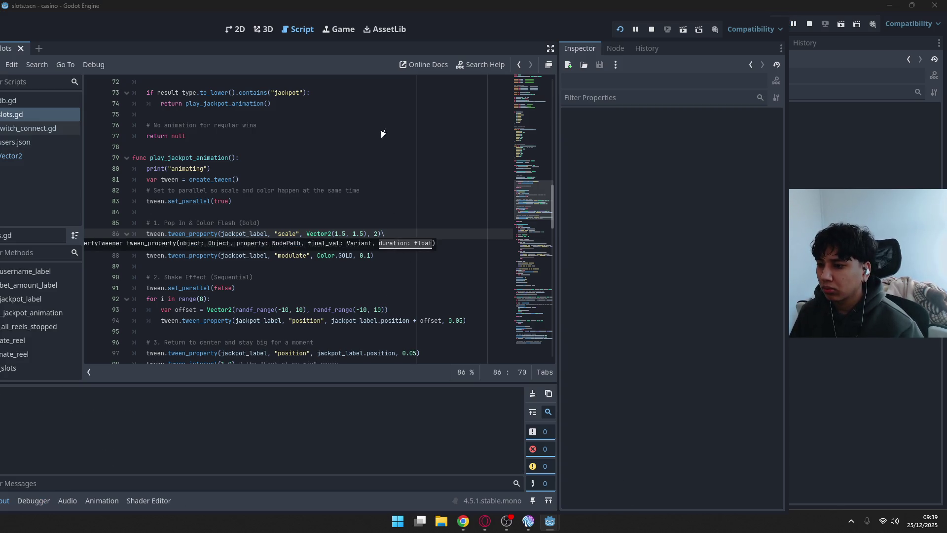
Switch the pop tween's easing on line 87 from EASE_OUT to EASE_IN.
click(528, 521)
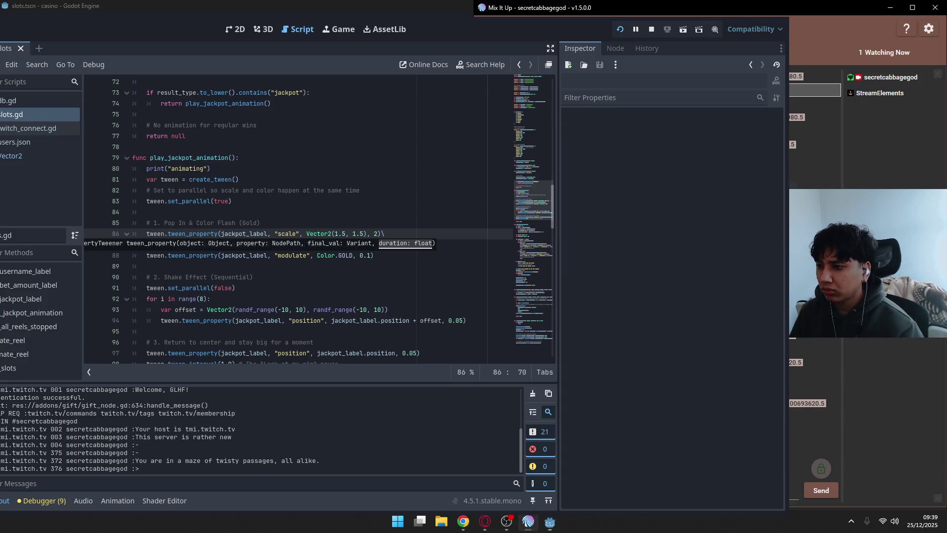
key(alt+Tab)
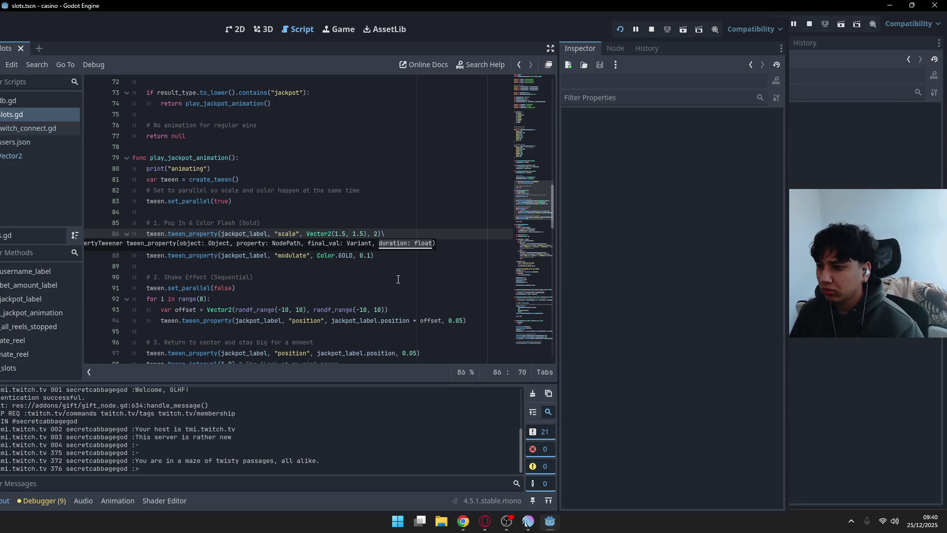
key(Down)
key(Down)
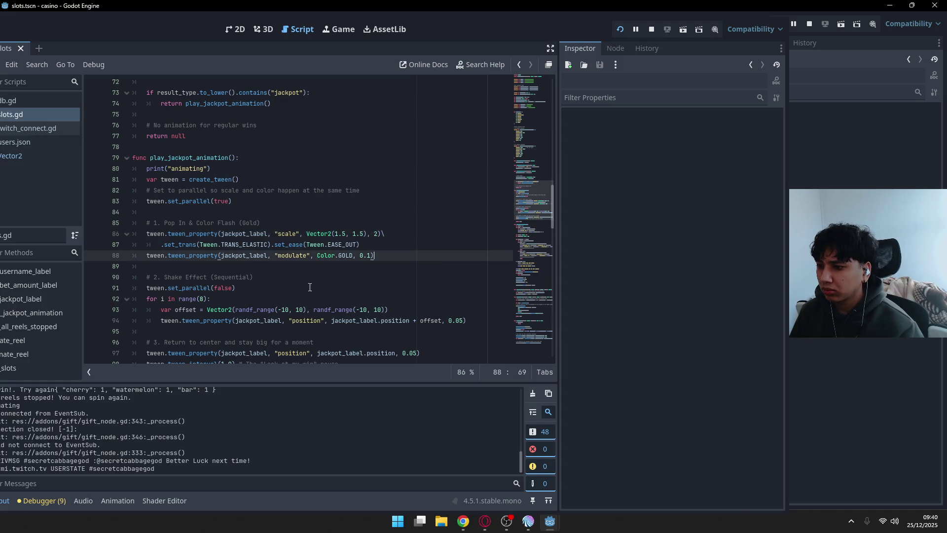
key(Up)
key(ctrl+Left)
key(ctrl+Left)
key(ctrl+Left)
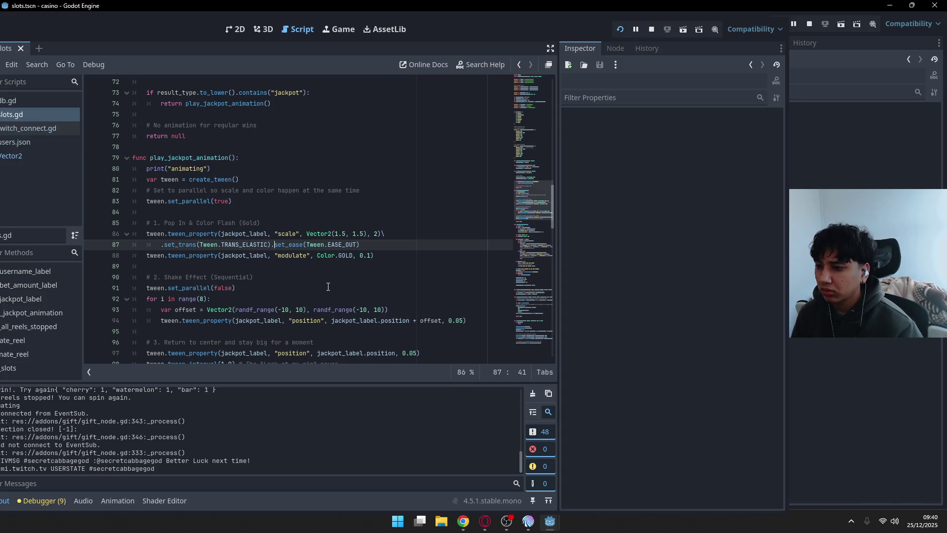
key(ctrl+z)
key(ctrl+z)
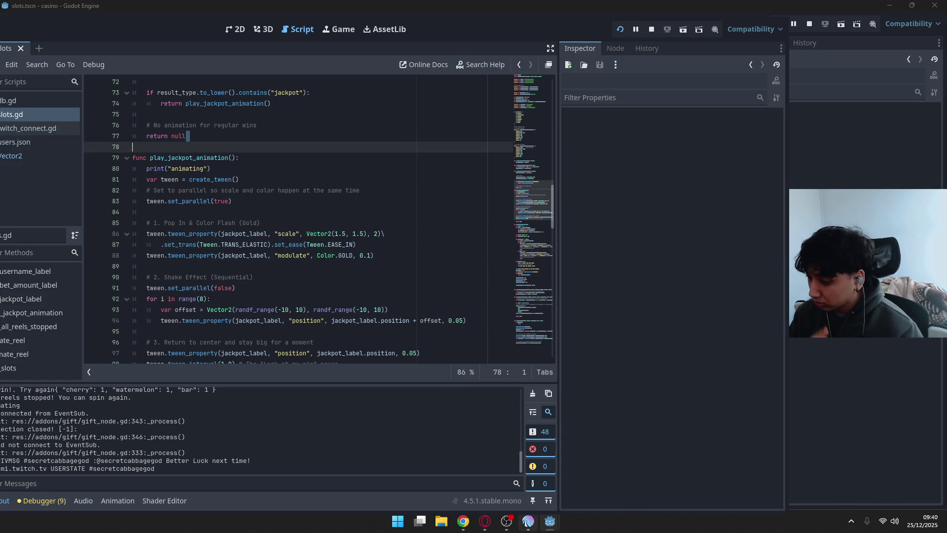
click(528, 520)
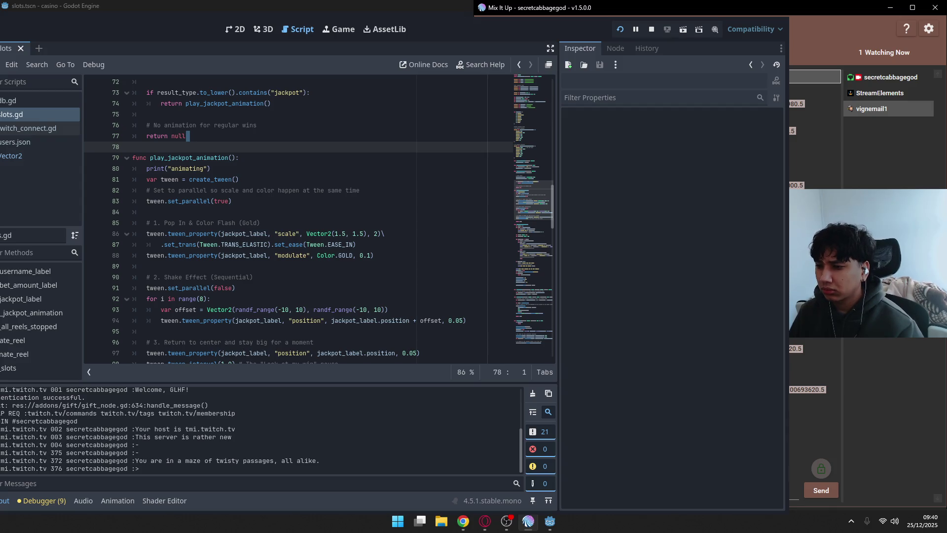
click(240, 252)
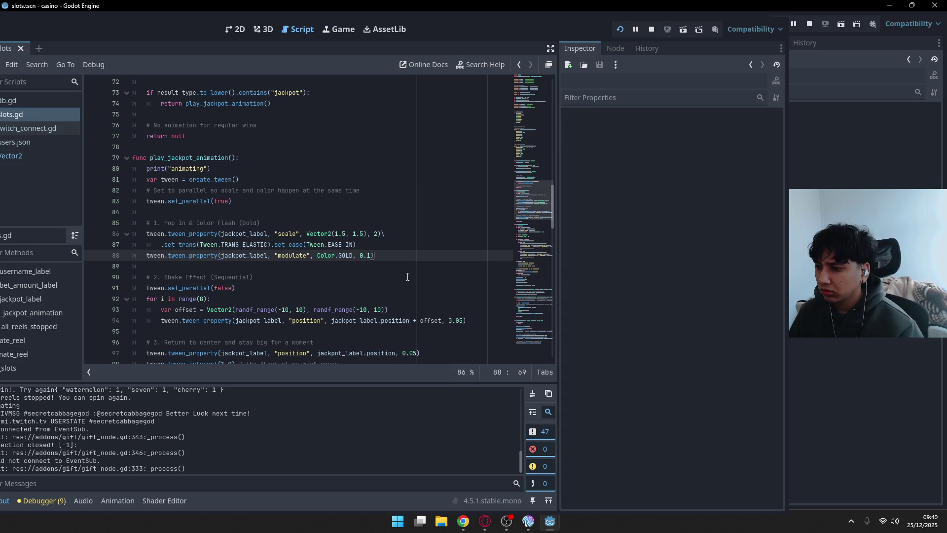
scroll(340, 253, down, 1)
click(340, 253)
scroll(340, 253, down, 2)
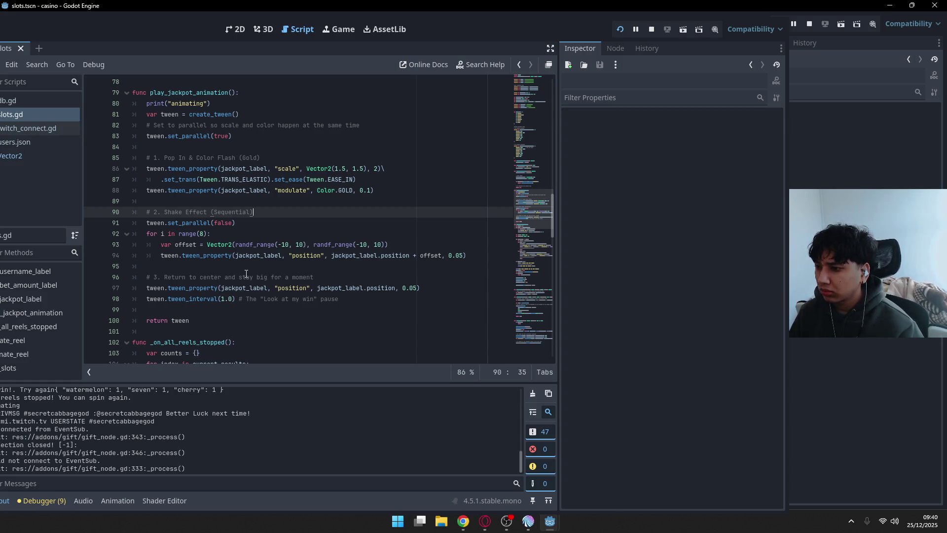
click(230, 255)
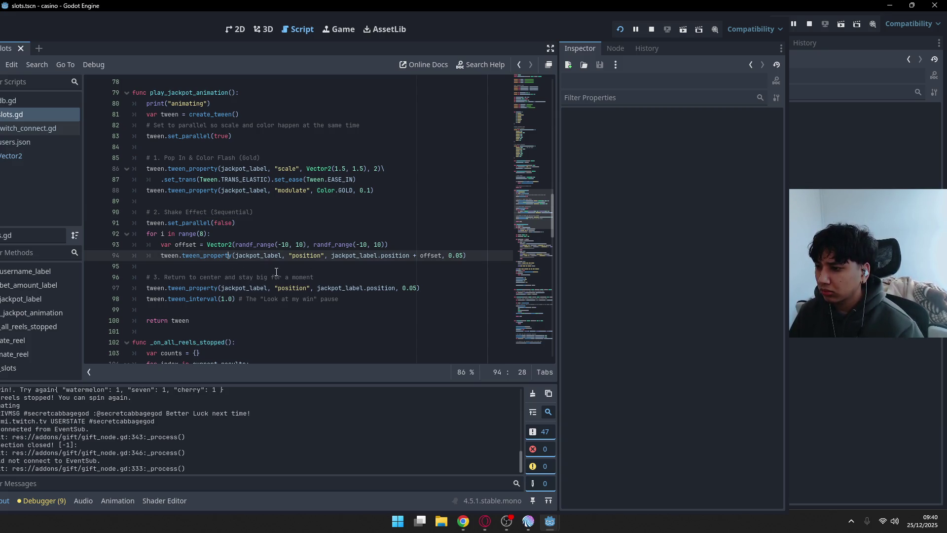
key(End)
click(274, 277)
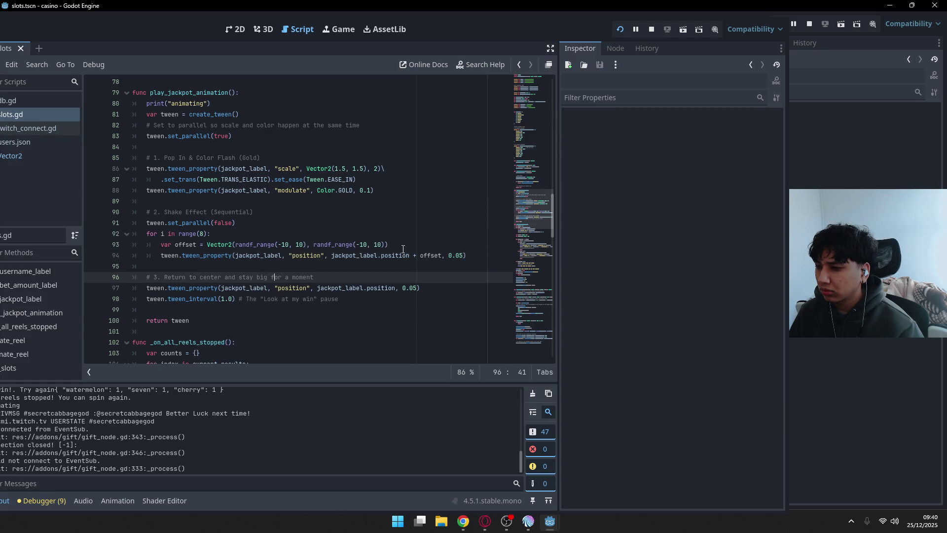
key(Down)
key(End)
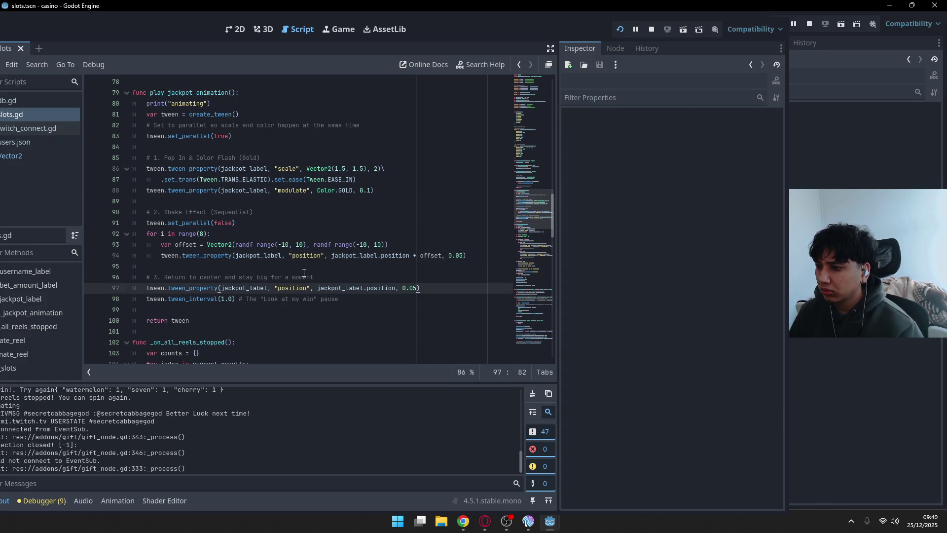
drag(467, 256, 134, 234)
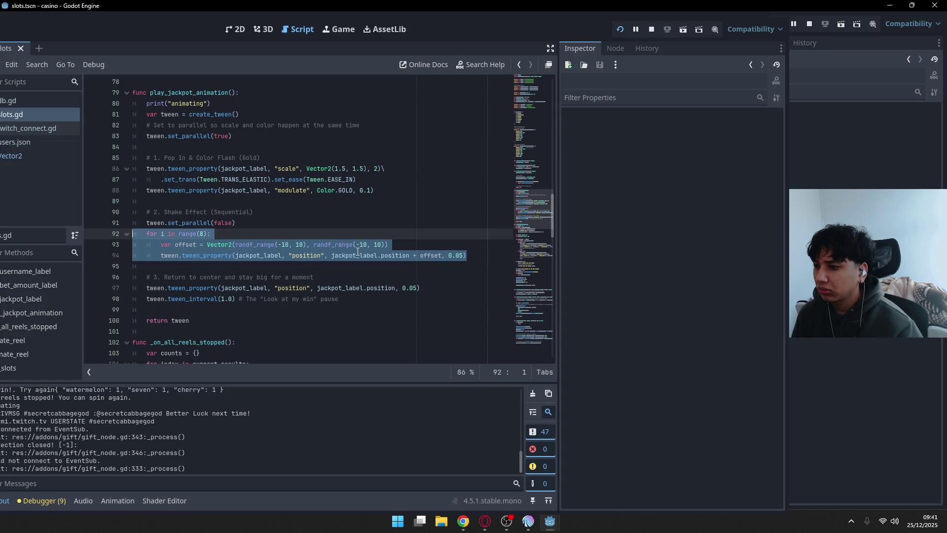
Comment out the shake lines 91–94 and recenter lines 97–98, then test-run a spin.
key(shift+Up)
key(ctrl+k)
drag(338, 299, 133, 288)
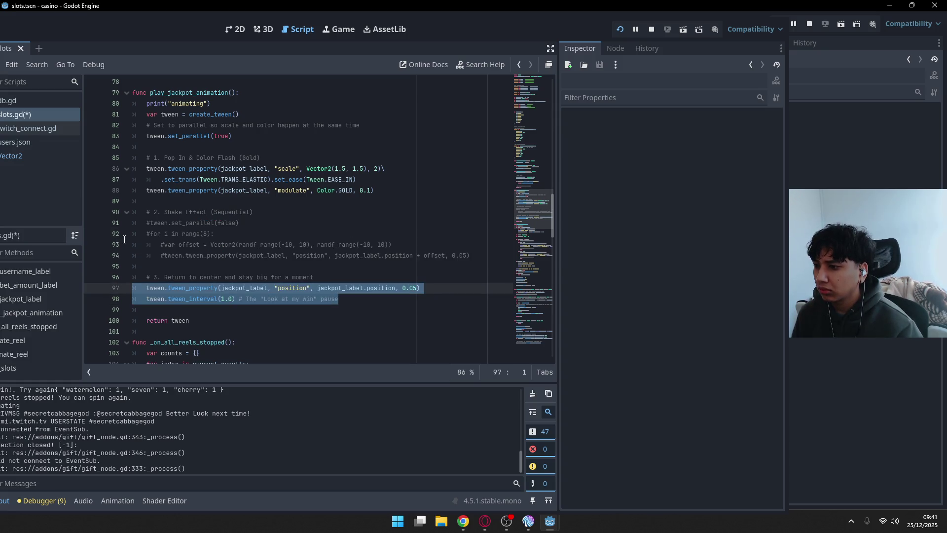
key(ctrl+k)
key(F5)
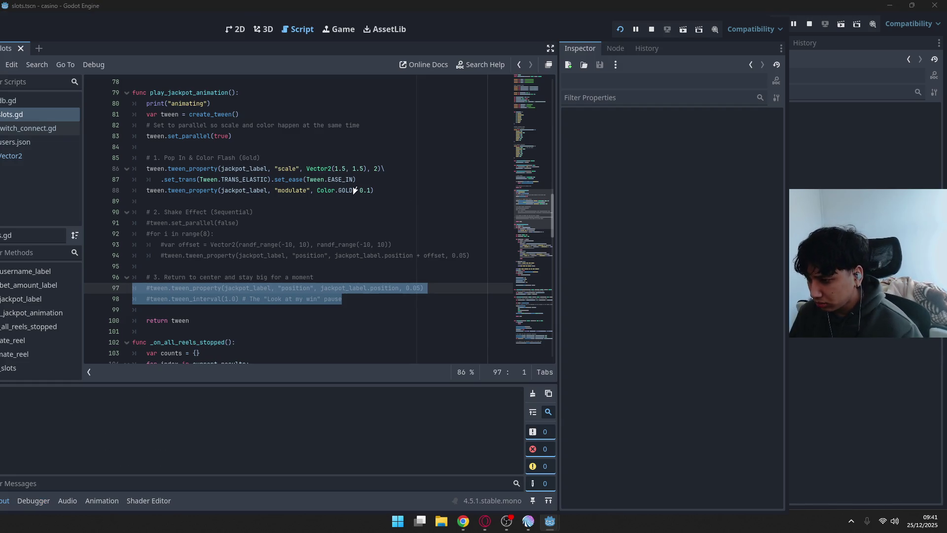
click(528, 520)
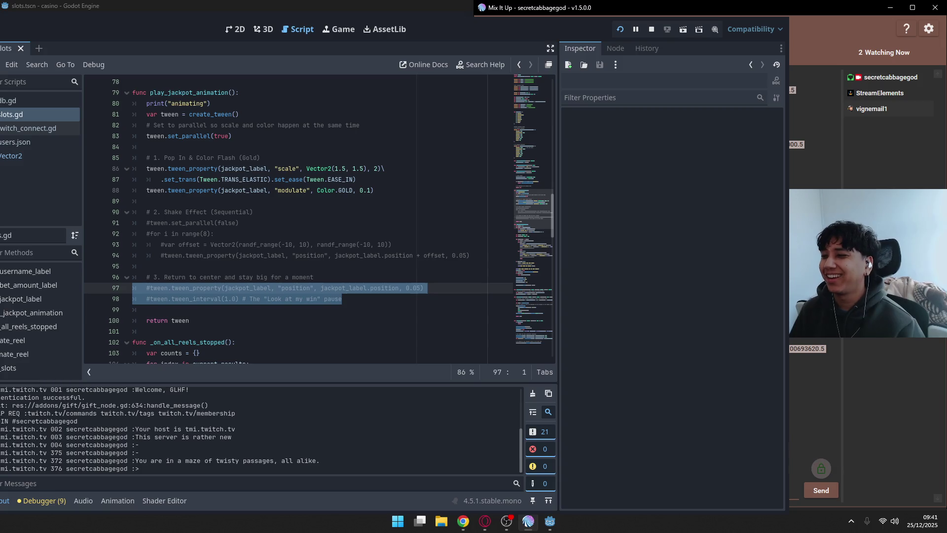
click(550, 521)
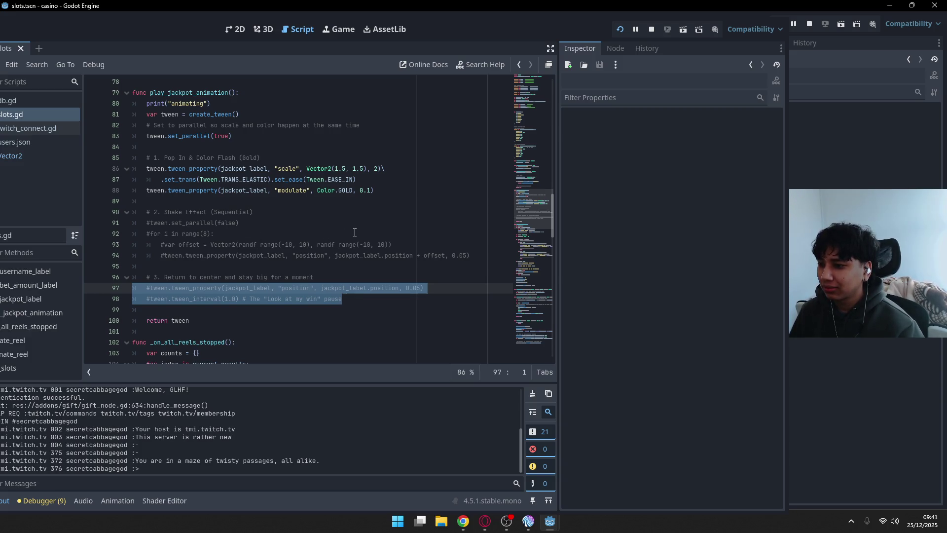
Restore the recenter lines 97–98 and change their 0.05 duration to 5.
key(ctrl+k)
key(ctrl+s)
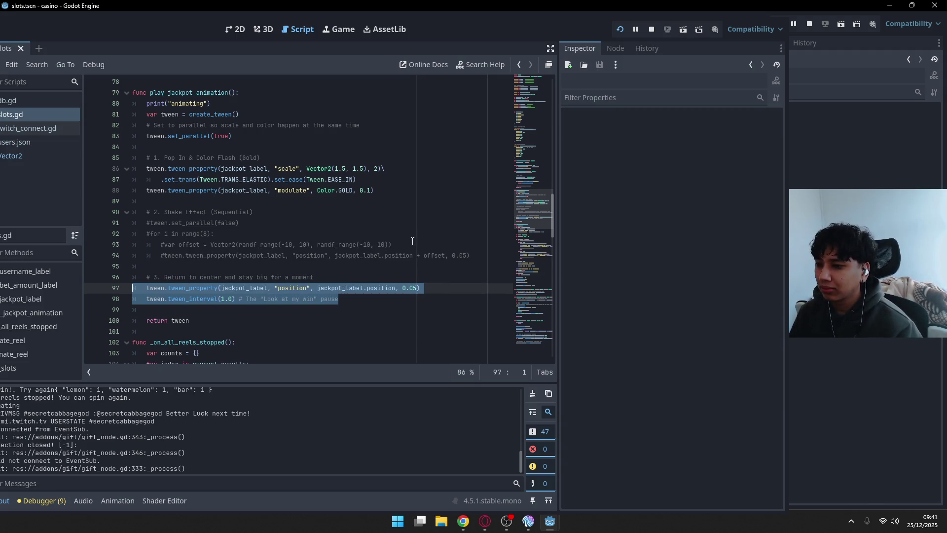
double_click(411, 288)
text(5)
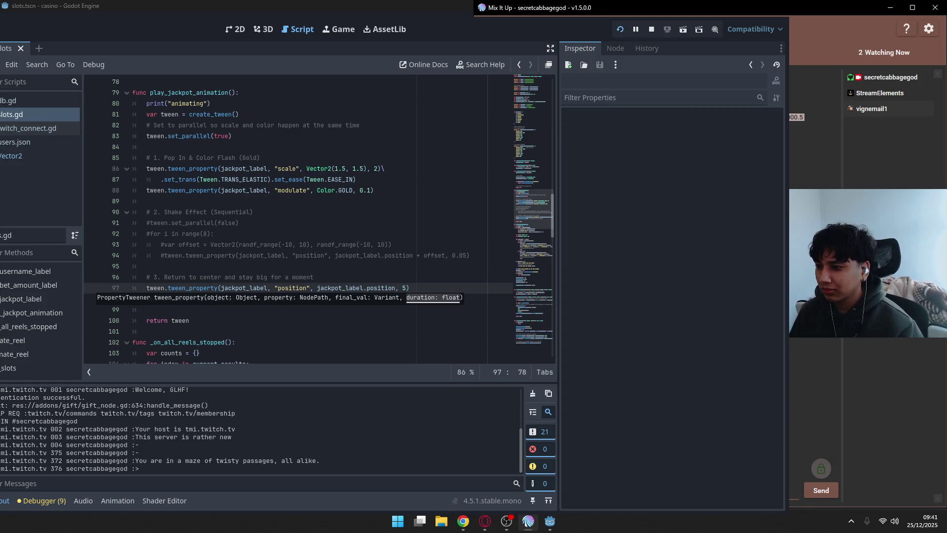
key(alt+Tab)
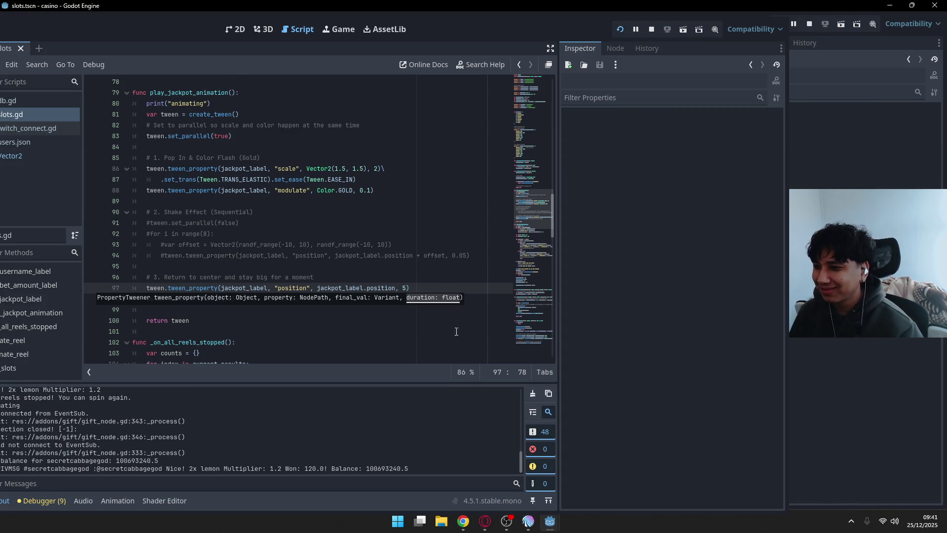
key(Up)
key(Up)
key(Up)
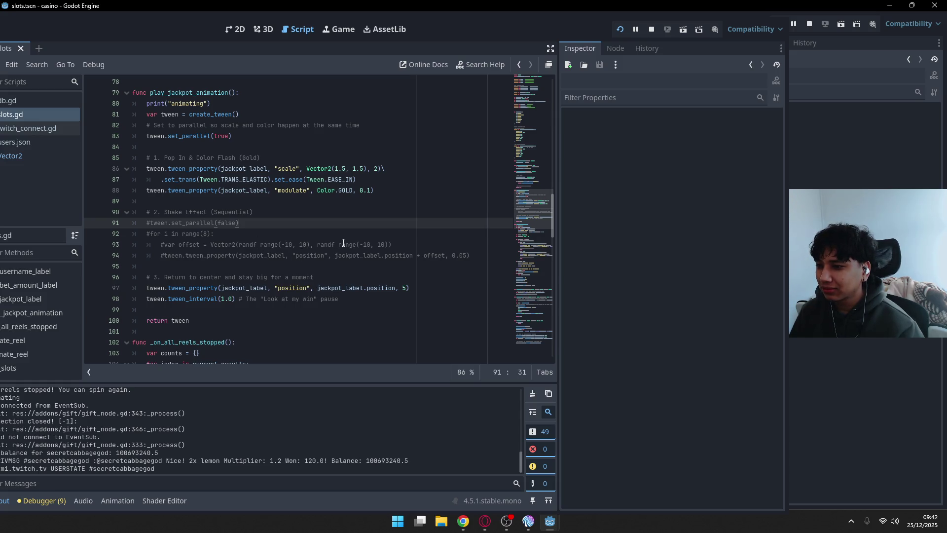
Locate the position references in the shake and recenter code around lines 95–98.
click(313, 288)
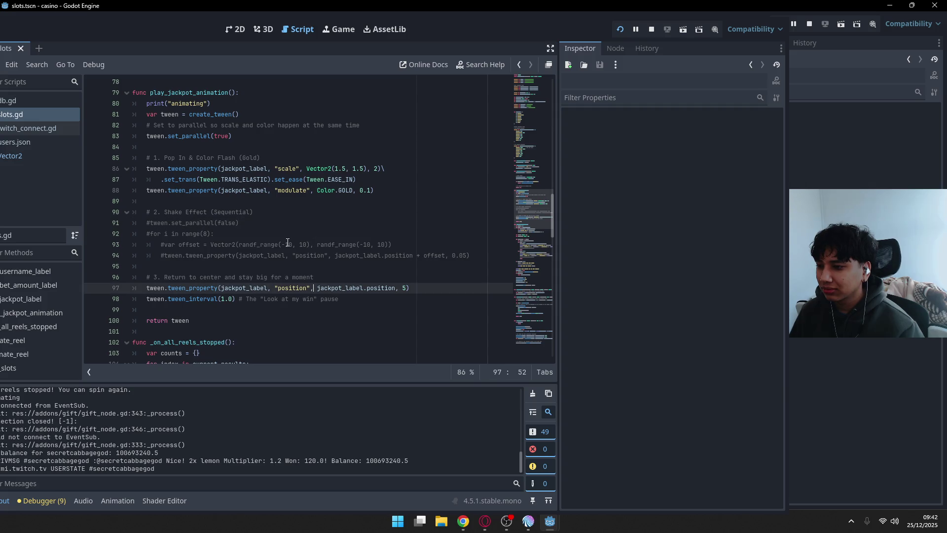
scroll(288, 242, up, 3)
key(ctrl+d)
click(295, 212)
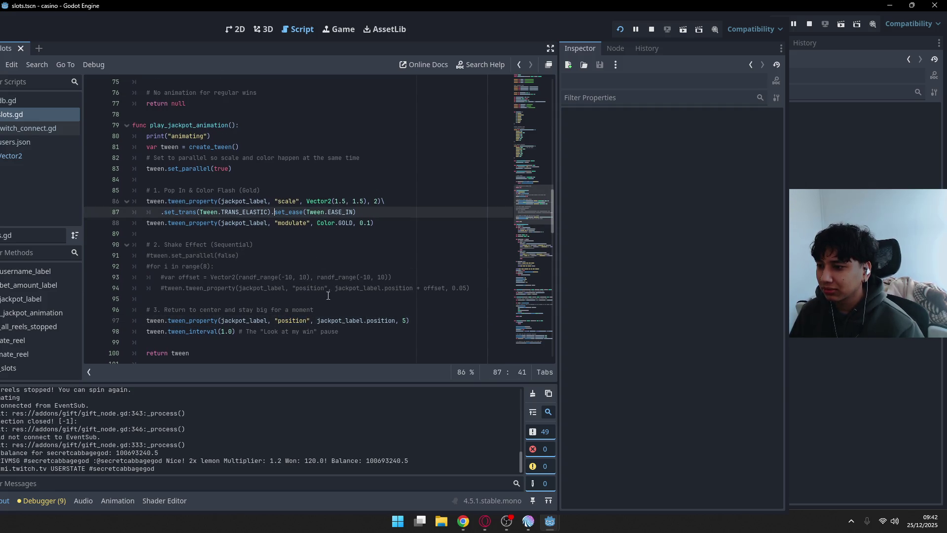
key(Down)
key(Down)
key(Down)
key(End)
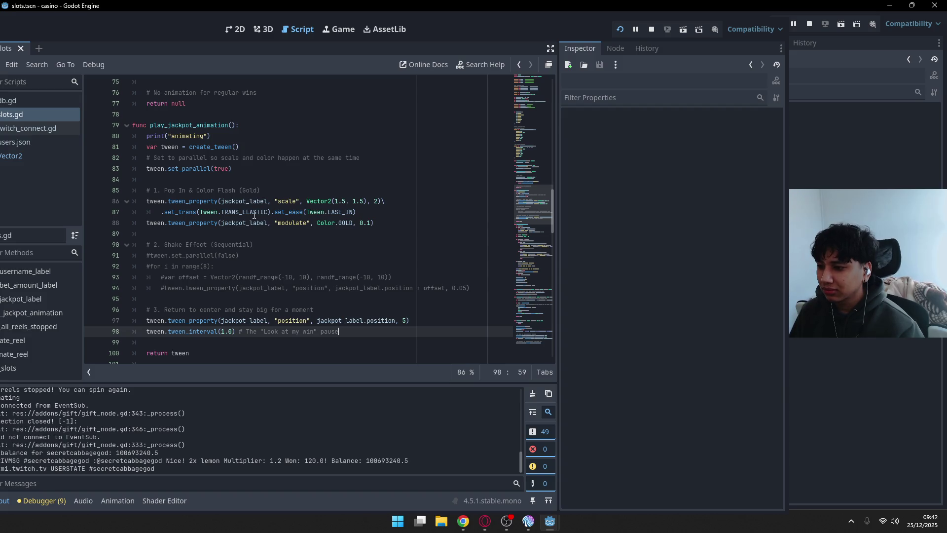
key(Up)
key(Up)
key(Up)
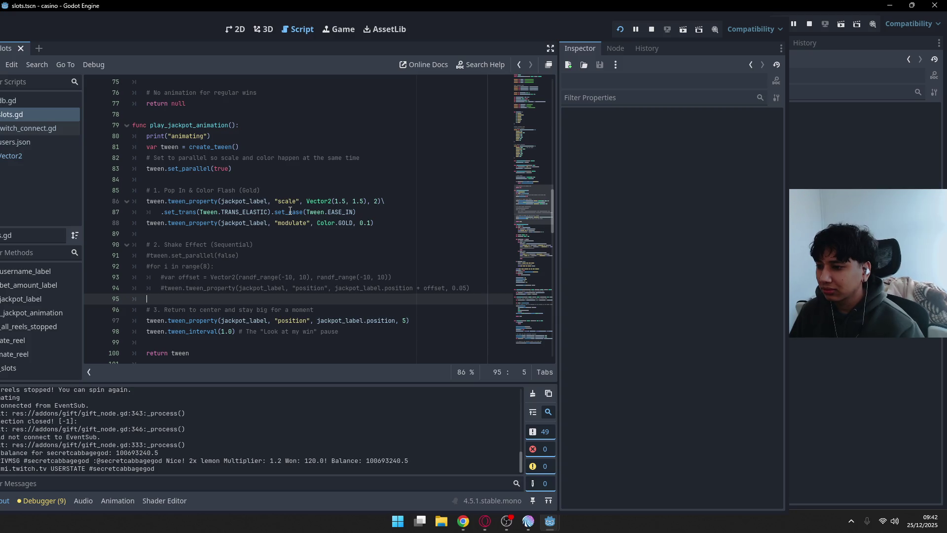
key(F3)
click(543, 531)
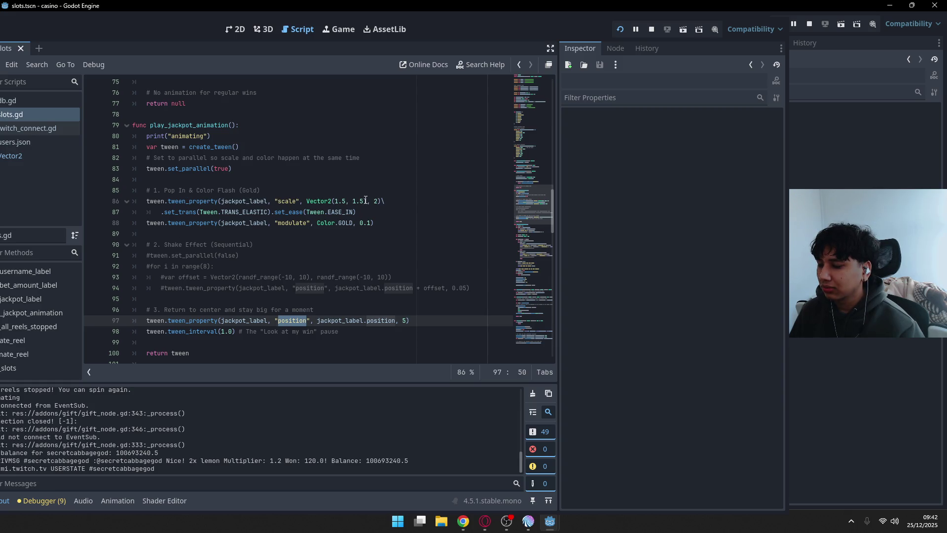
Delete the shake and return-to-center lines 90–98 and select the whole play_jackpot_animation function.
mouse_move(338, 332)
mouse_down()
mouse_move(134, 255)
mouse_move(133, 244)
mouse_up()
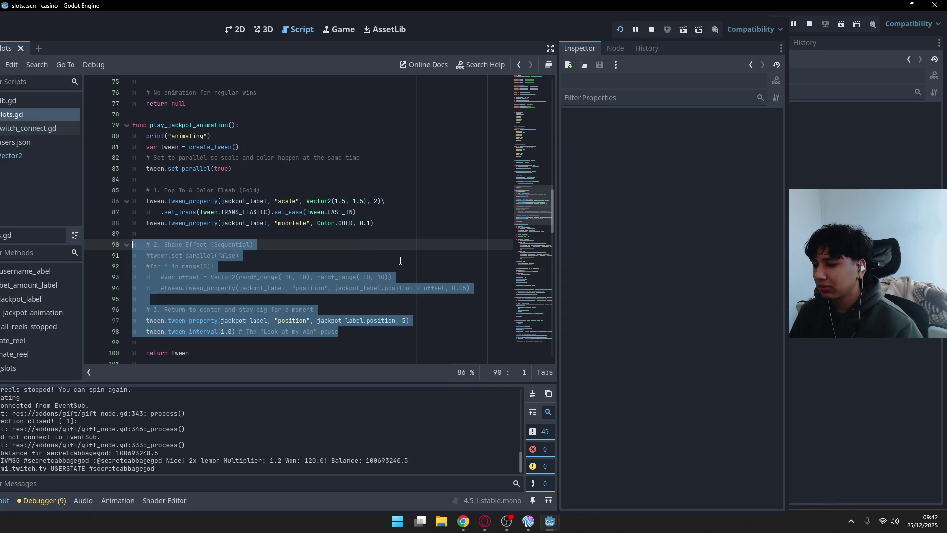
key(BackSpace)
drag(400, 259, 132, 125)
click(457, 527)
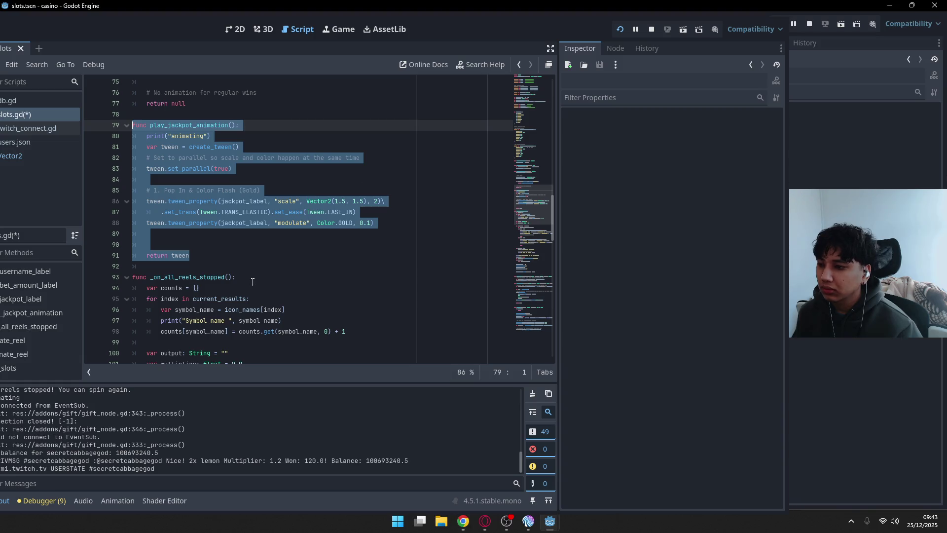
mouse_move(189, 255)
mouse_down()
mouse_move(133, 191)
mouse_move(132, 125)
mouse_up()
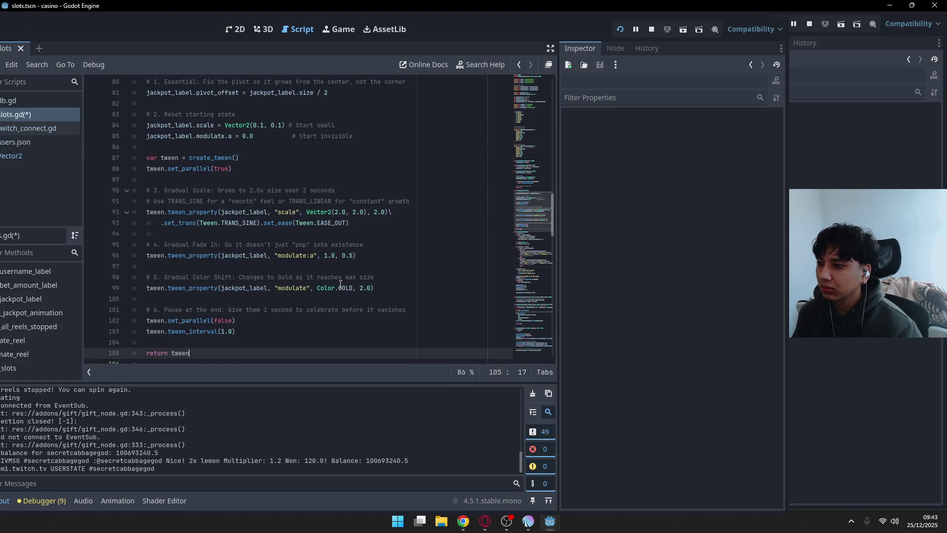
Replace play_jackpot_animation with the new gradual tween code, save, and relaunch the game.
key(ctrl+v)
key(ctrl+s)
scroll(340, 284, up, 2)
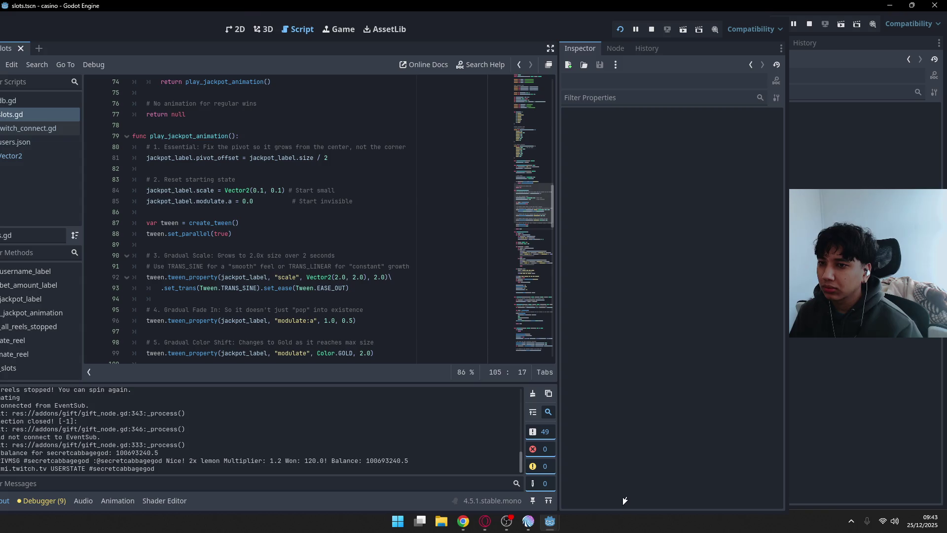
key(F5)
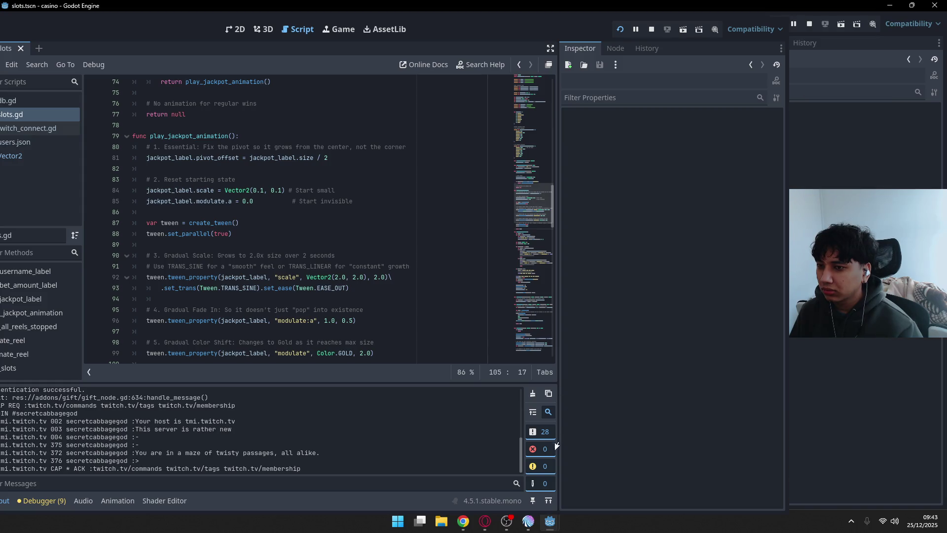
Change the colour tween on line 99 from Color.GOLD to Color.BLACK and save the script.
click(300, 202)
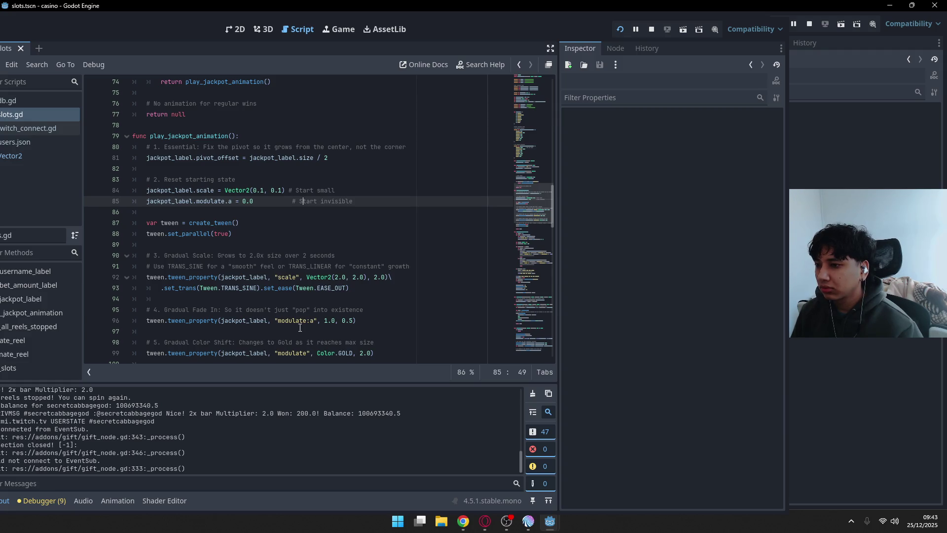
key(shift+Right)
key(shift+Right)
key(shift+Right)
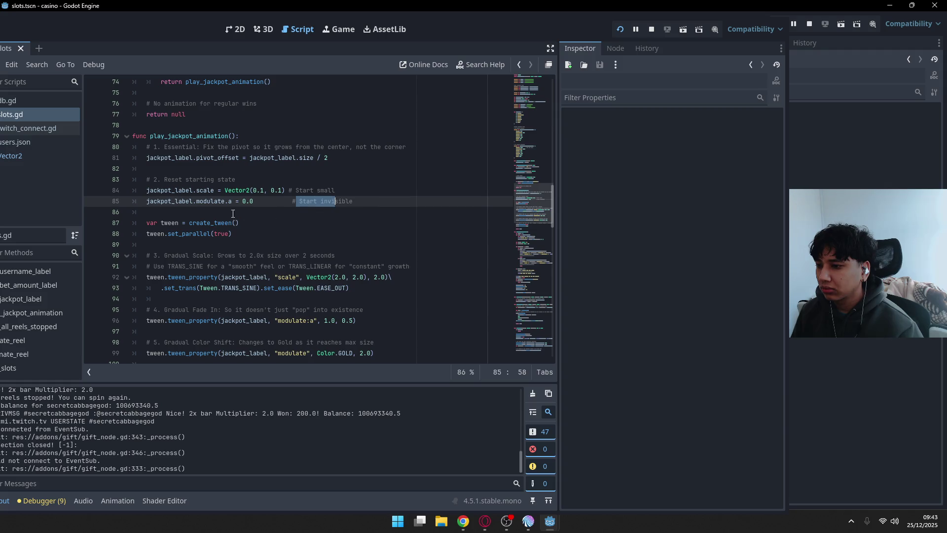
click(363, 320)
key(Up)
scroll(364, 223, down, 1)
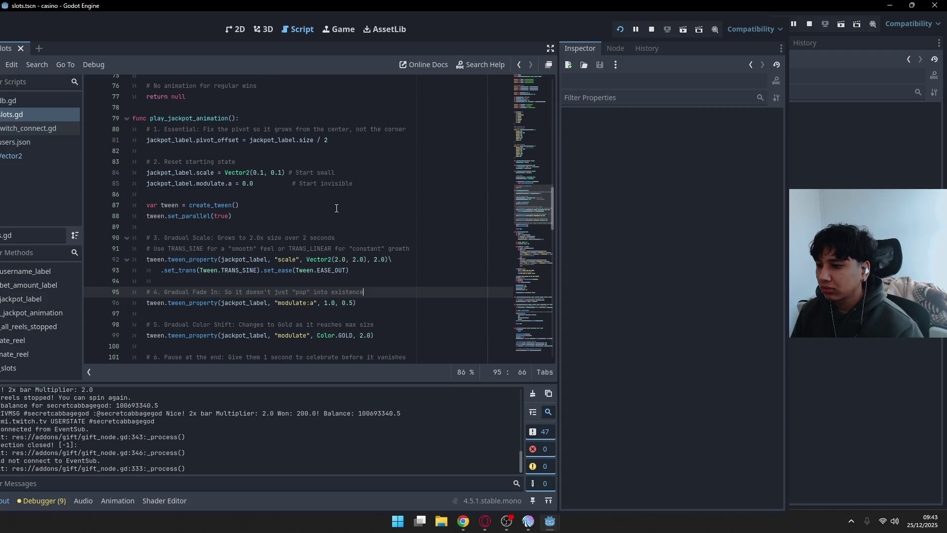
key(Down)
key(Down)
key(Down)
key(End)
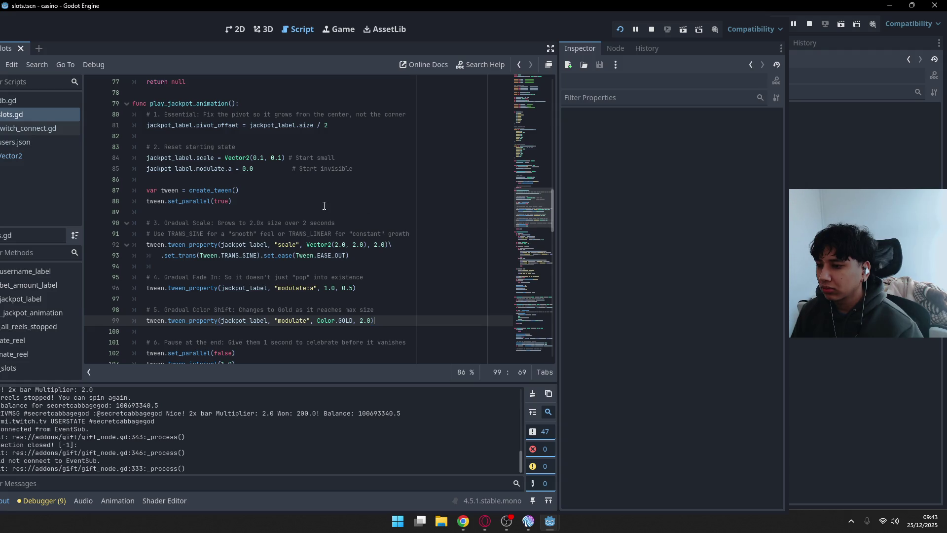
key(ctrl+Left)
key(ctrl+Left)
key(ctrl+Left)
key(ctrl+shift+Right)
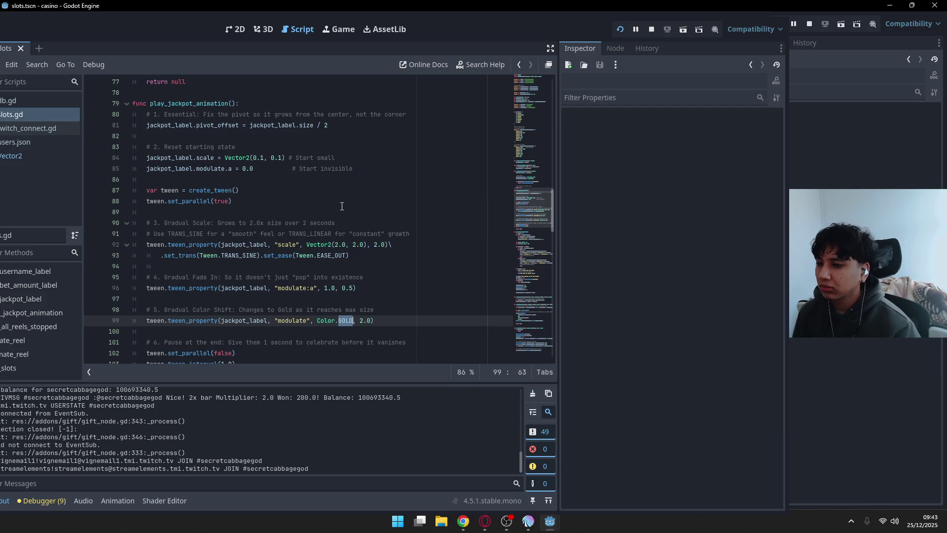
text(b)
key(BackSpace)
text(BLC)
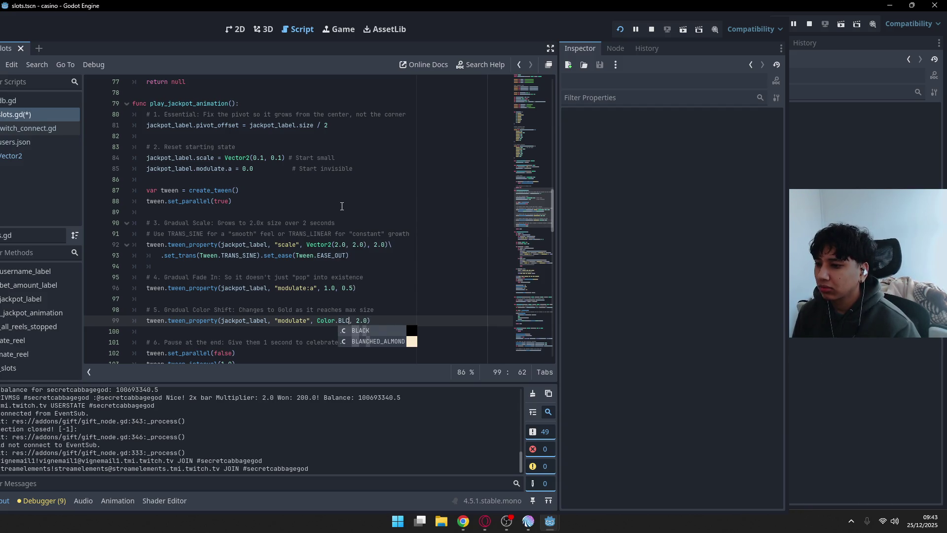
key(Return)
key(ctrl+s)
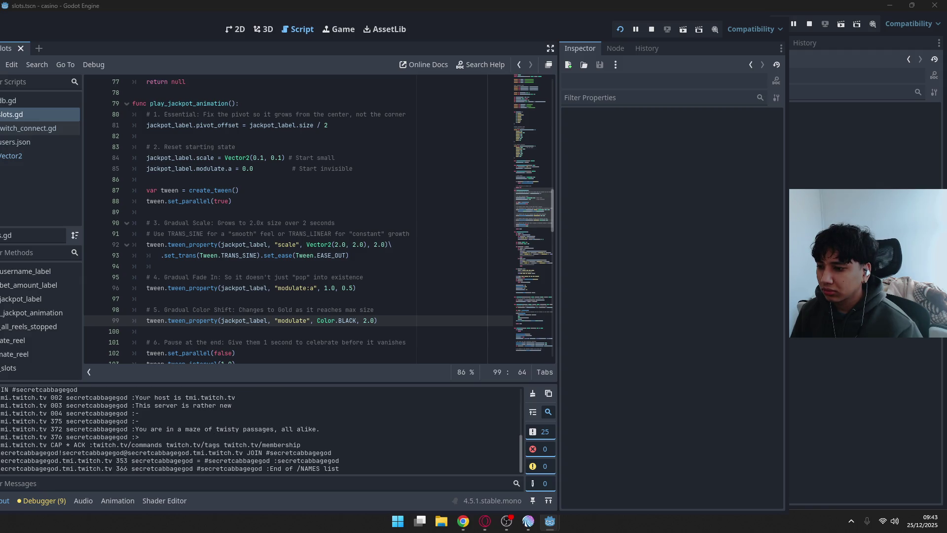
key(alt+Tab)
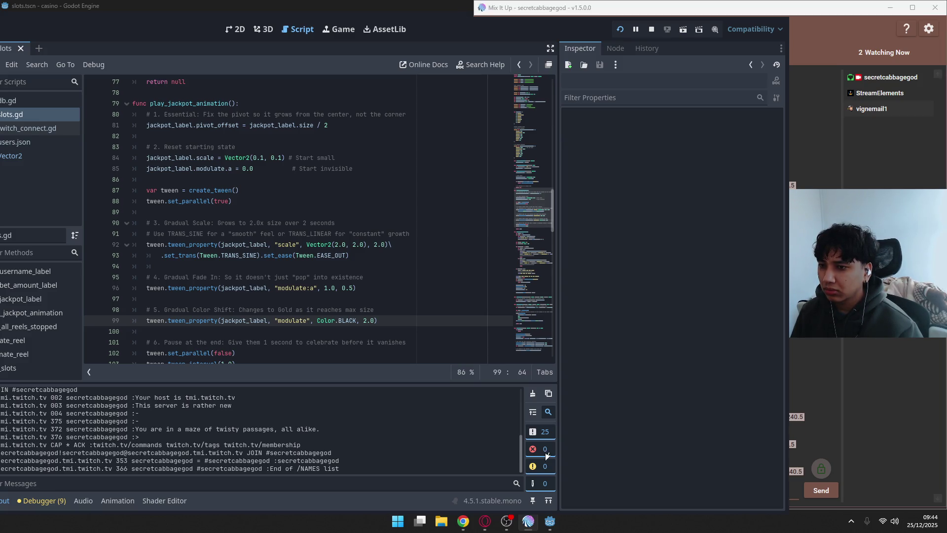
Change the colour on line 99 from BLACK back to GOLD.
key(alt+Tab)
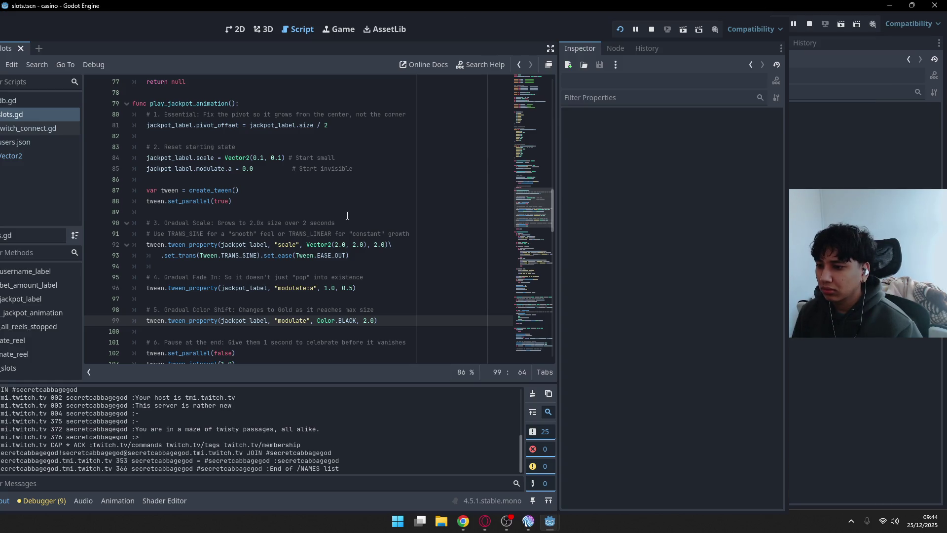
key(ctrl+d)
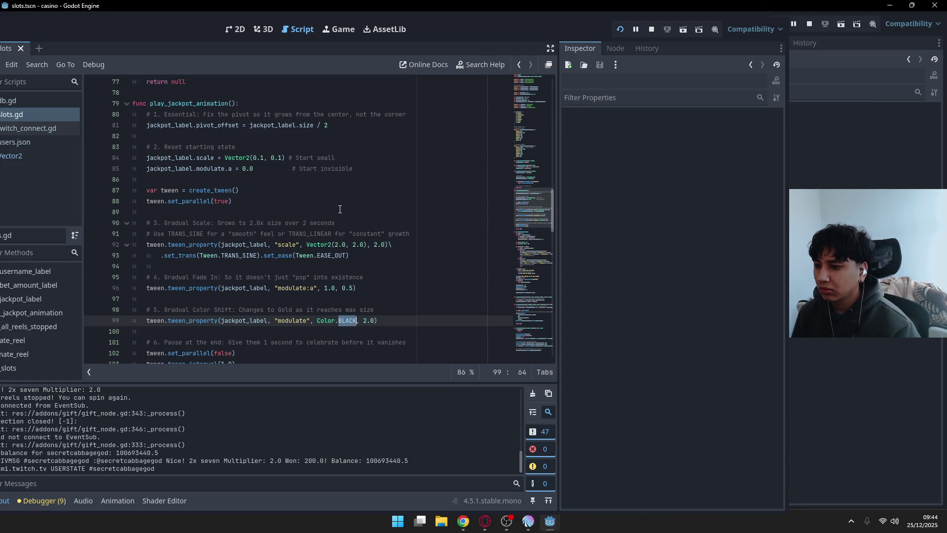
text(GOLD)
Check the browser and the Mix It Up spin result, then show the slot scene in 2D.
click(463, 521)
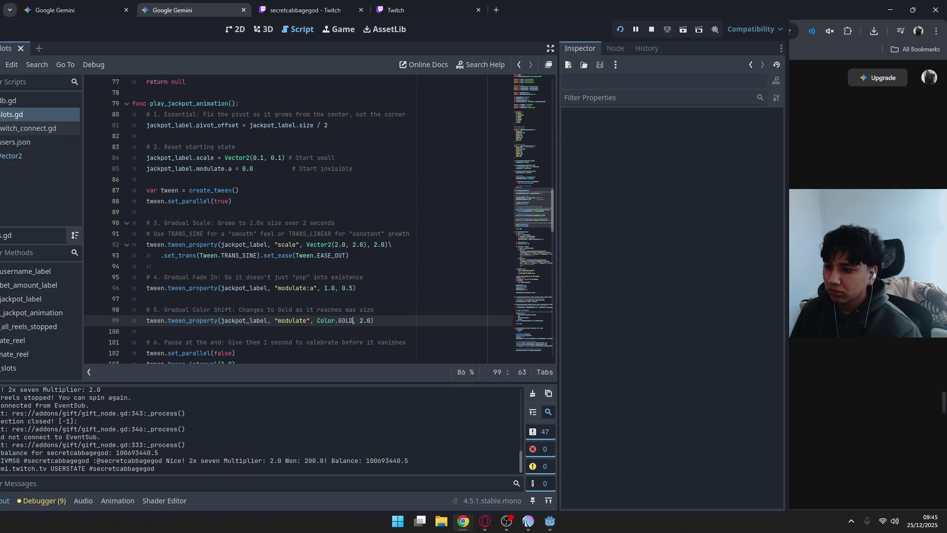
click(550, 522)
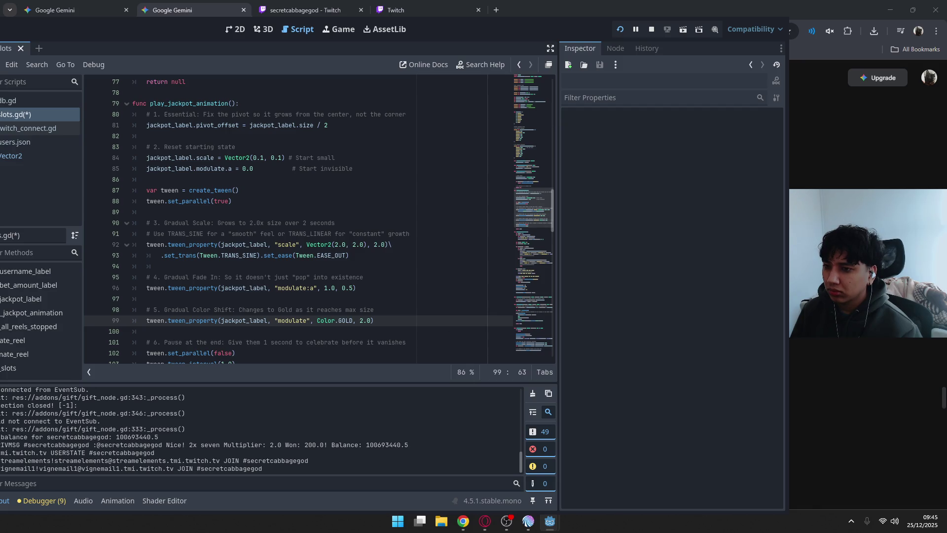
click(528, 521)
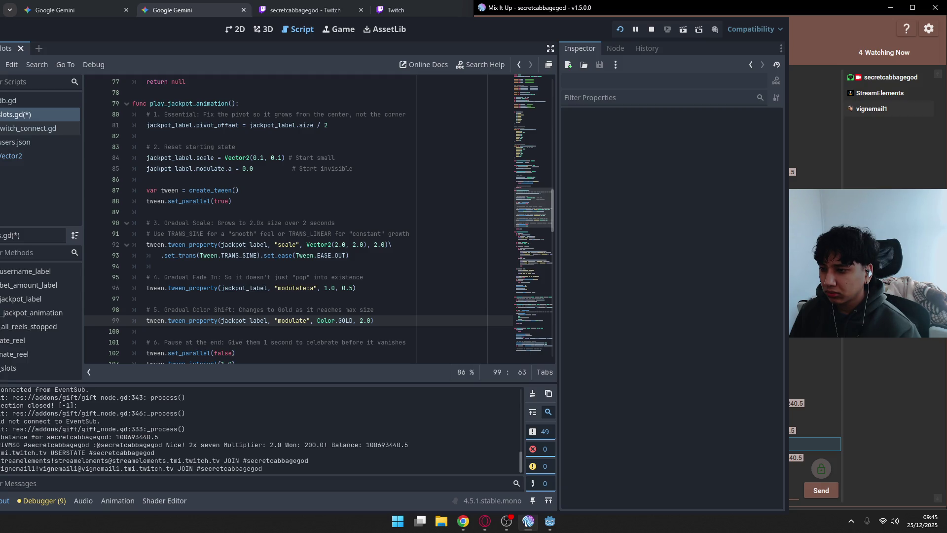
key(alt+Tab)
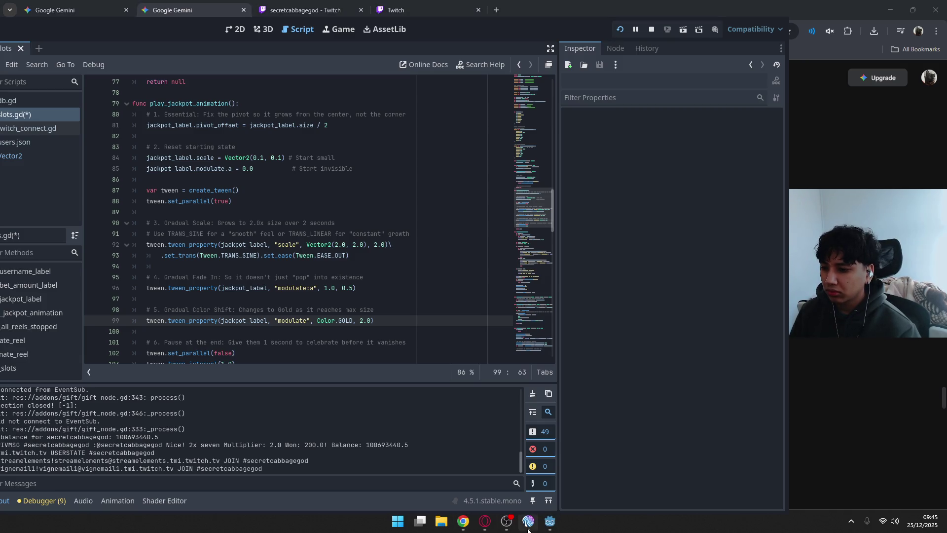
click(550, 522)
key(ctrl+F1)
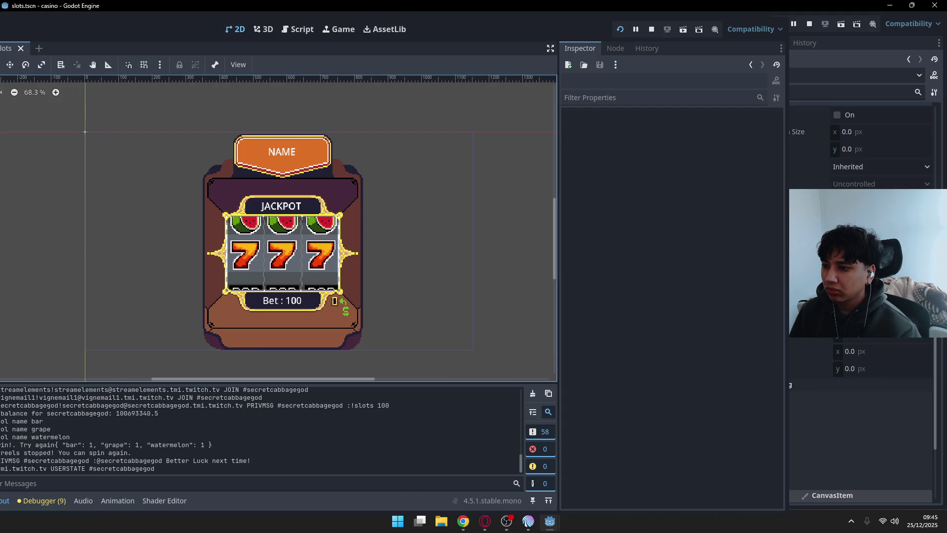
Move the jackpot label's anchor to the centre of JACKPOT.
click(281, 206)
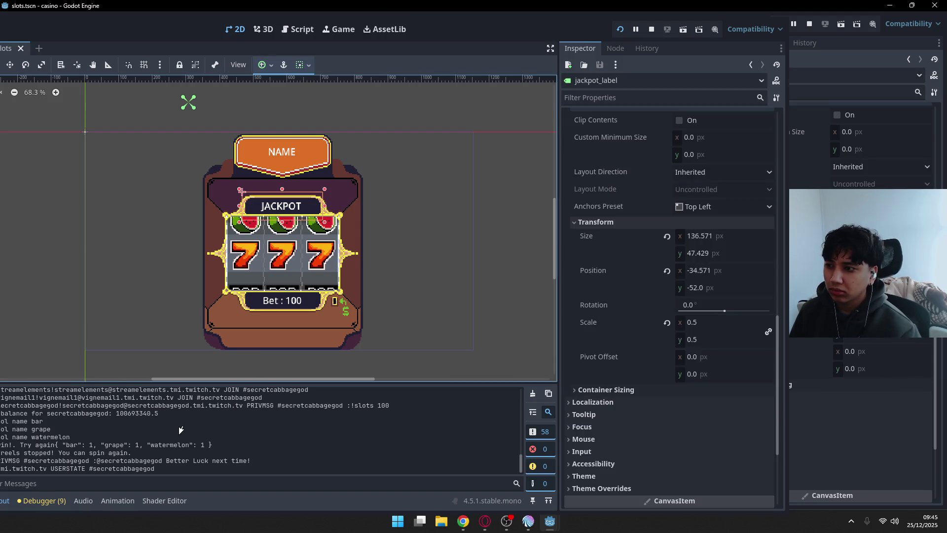
mouse_move(242, 133)
mouse_down()
mouse_move(213, 178)
mouse_move(132, 180)
mouse_move(171, 242)
mouse_up()
mouse_move(171, 286)
mouse_down()
mouse_move(146, 324)
mouse_move(184, 310)
mouse_move(285, 326)
mouse_up()
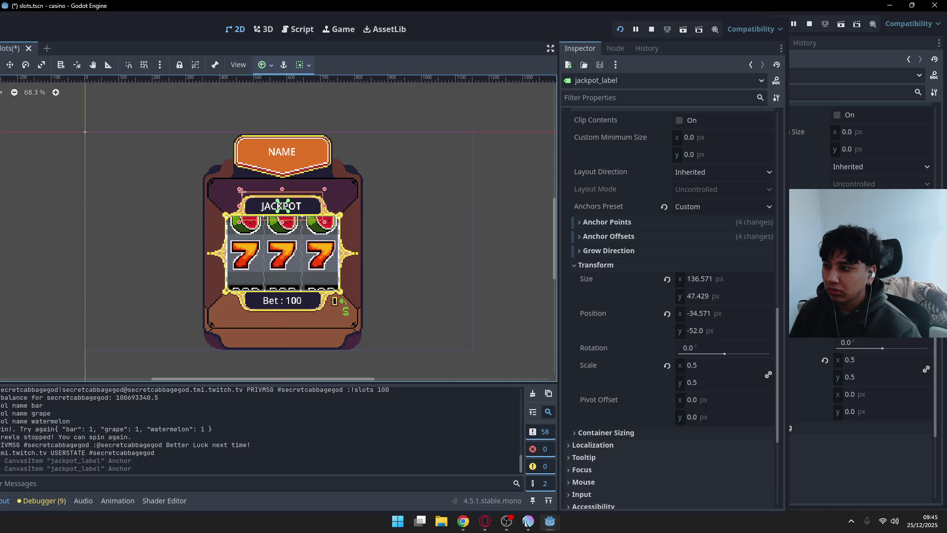
click(282, 301)
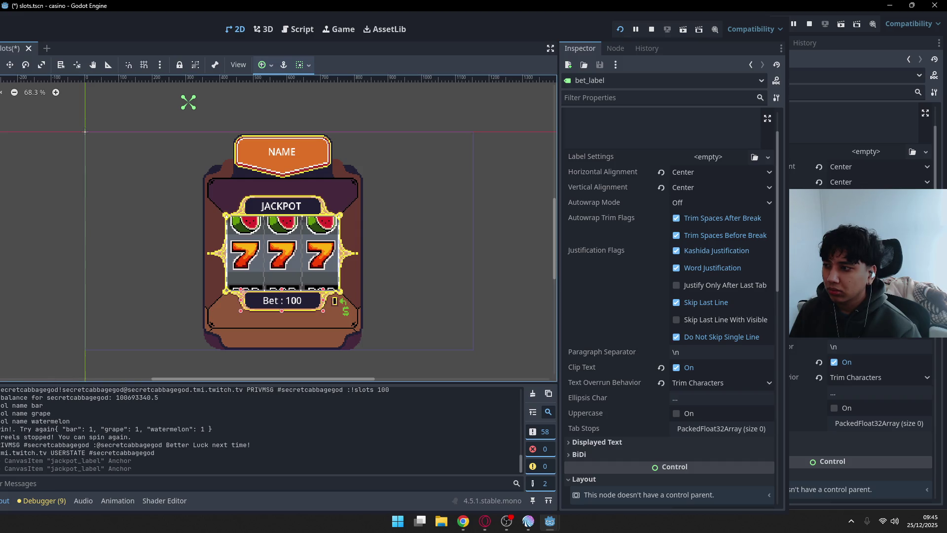
click(281, 205)
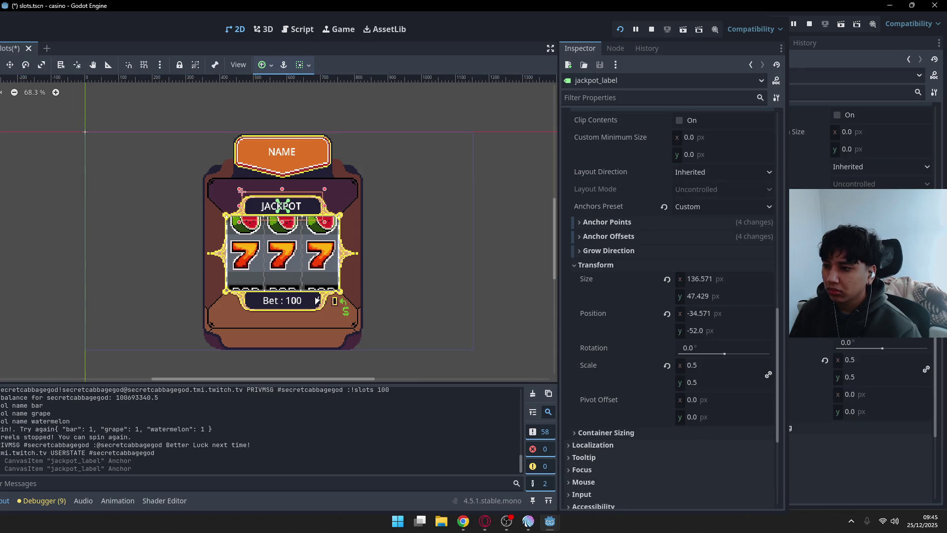
Save and run the game, then watch a spin in Mix It Up.
scroll(309, 227, up, 3)
key(F5)
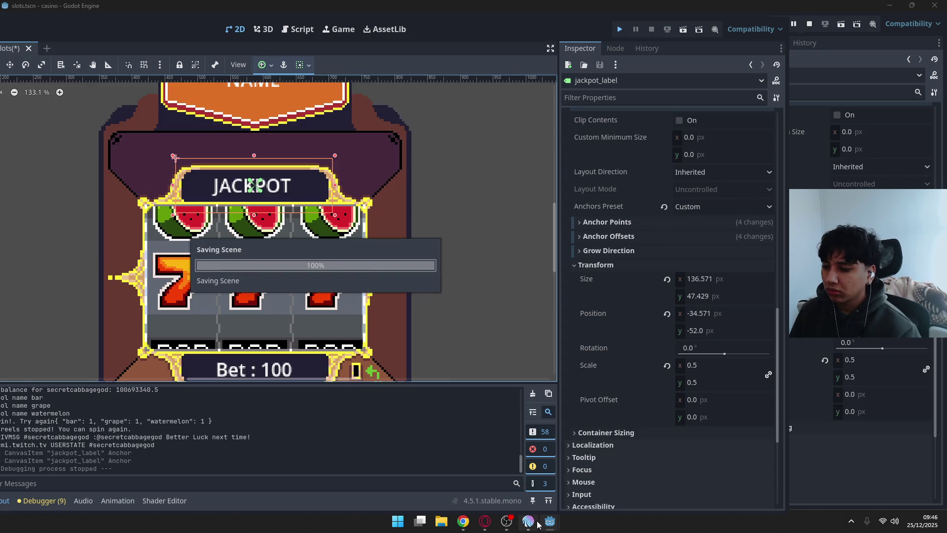
click(532, 525)
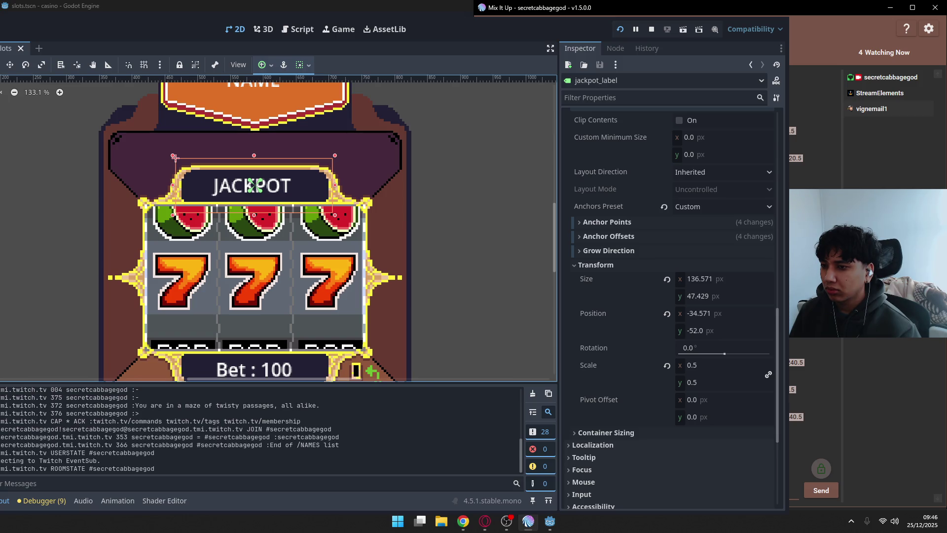
click(24, 383)
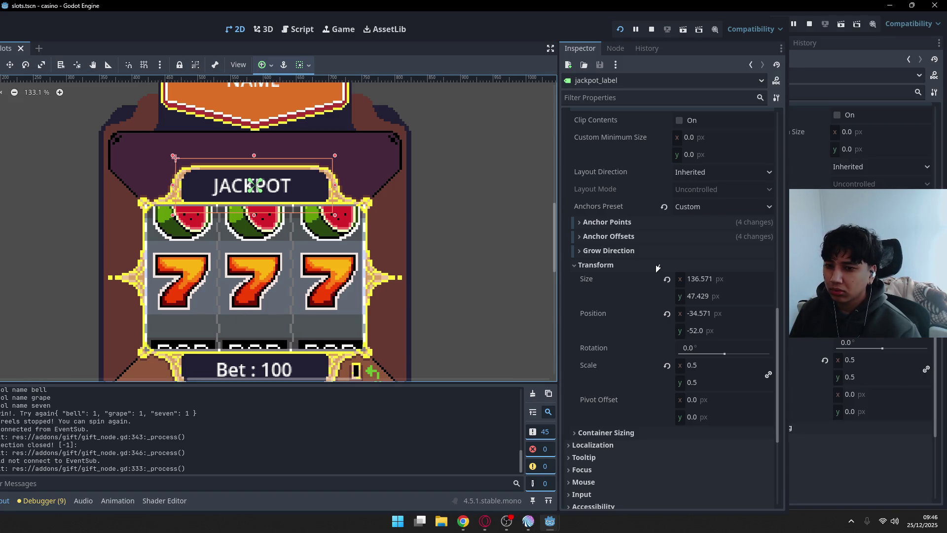
Check the jackpot label's horizontal pivot offset in the Inspector, leaving it unchanged.
scroll(661, 271, down, 5)
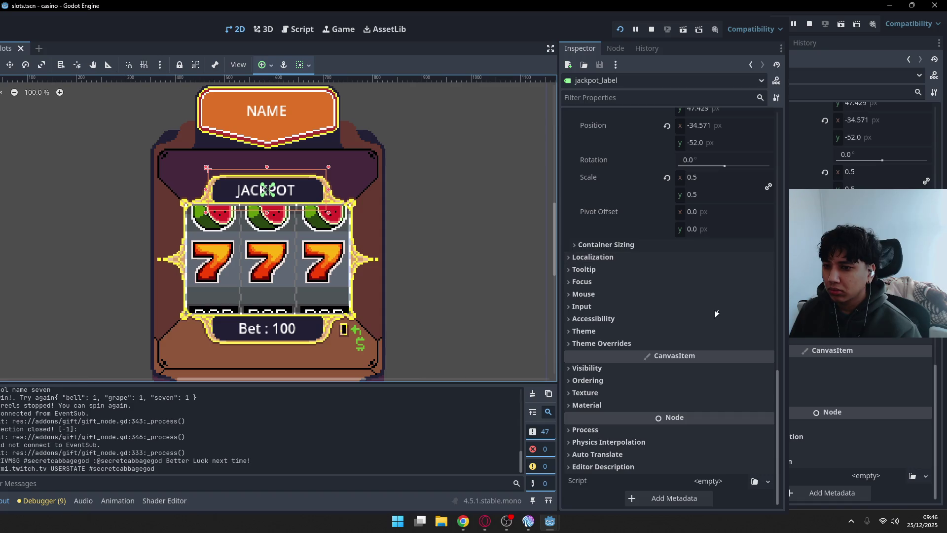
scroll(703, 313, up, 3)
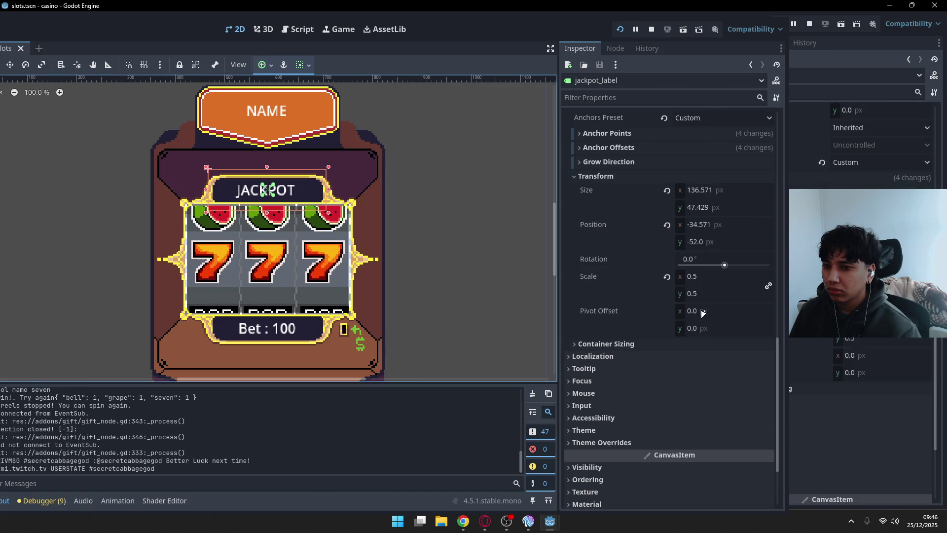
scroll(697, 216, up, 2)
click(846, 358)
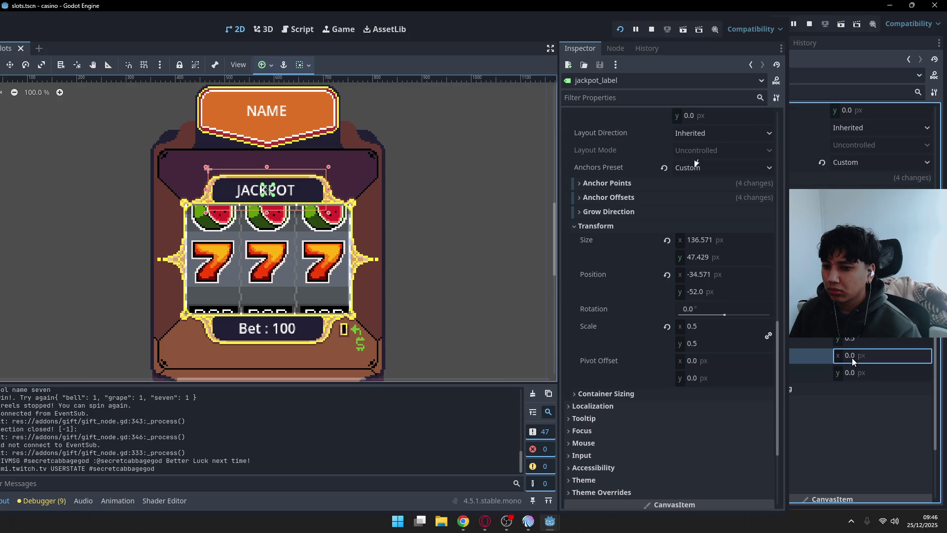
click(819, 370)
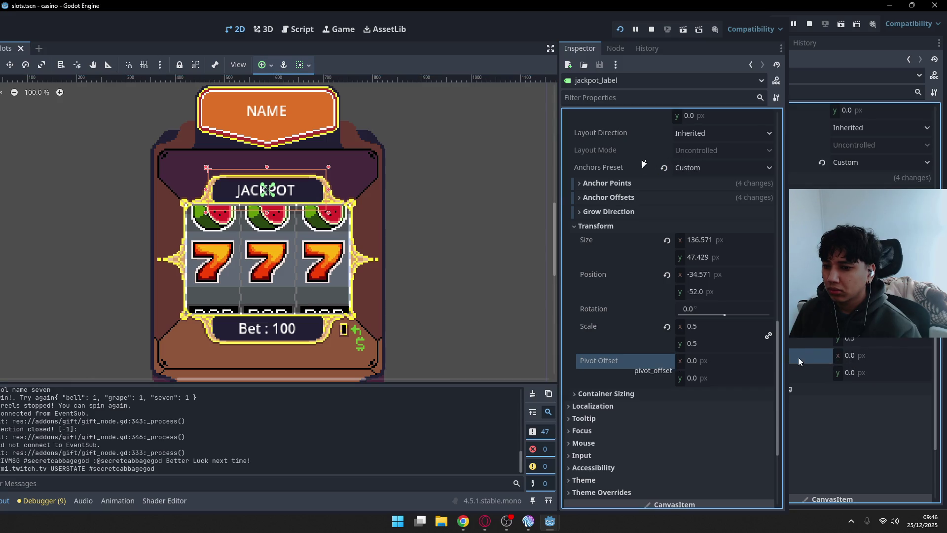
click(858, 357)
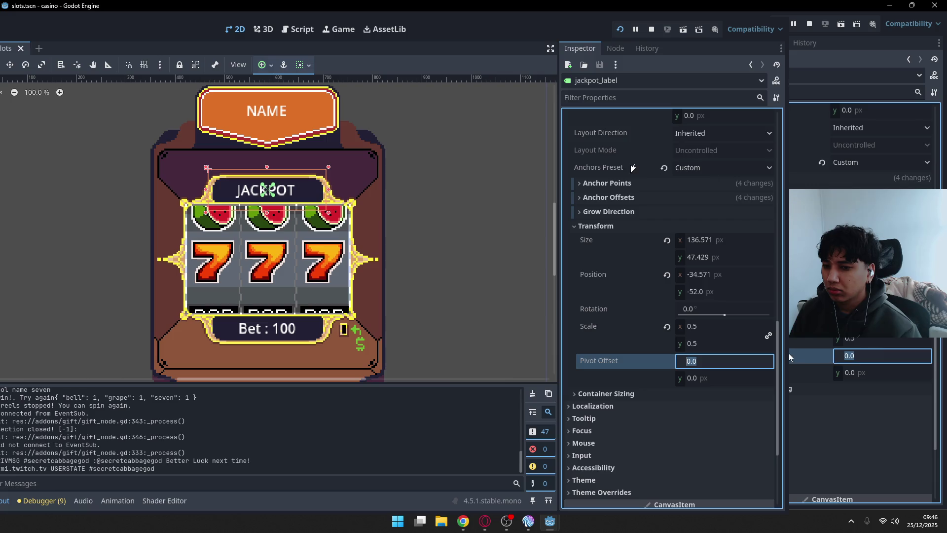
key(Return)
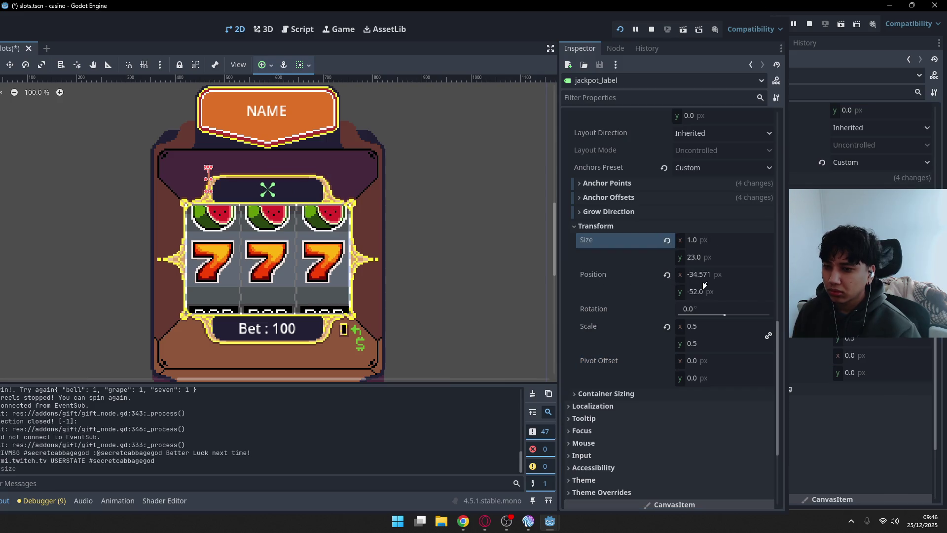
Undo the accidental size change and set the jackpot label's size to 136 × 47 px.
key(ctrl+z)
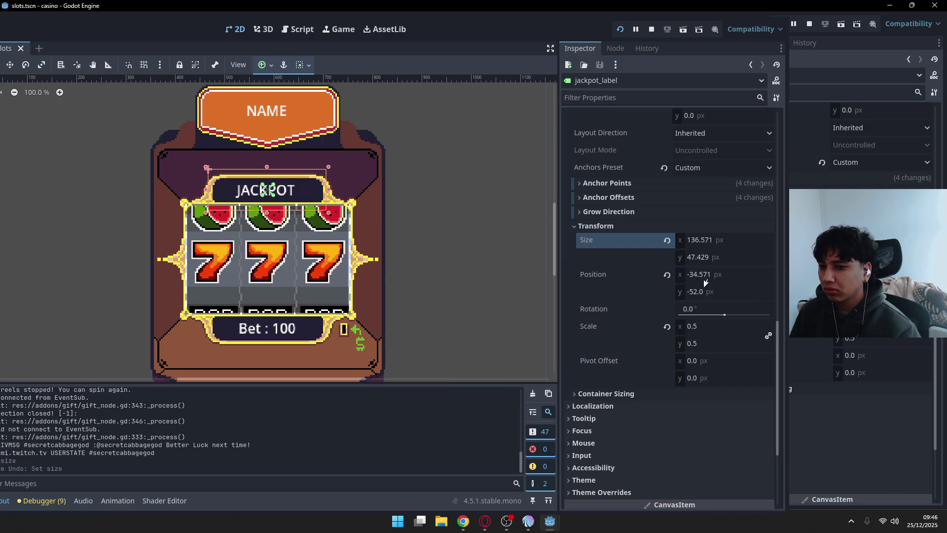
key(Return)
text(136)
key(Return)
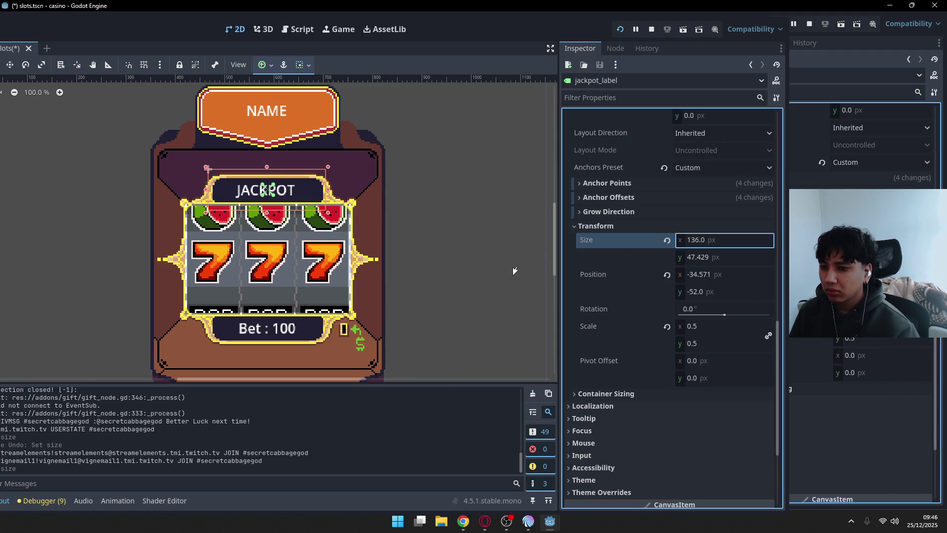
click(279, 338)
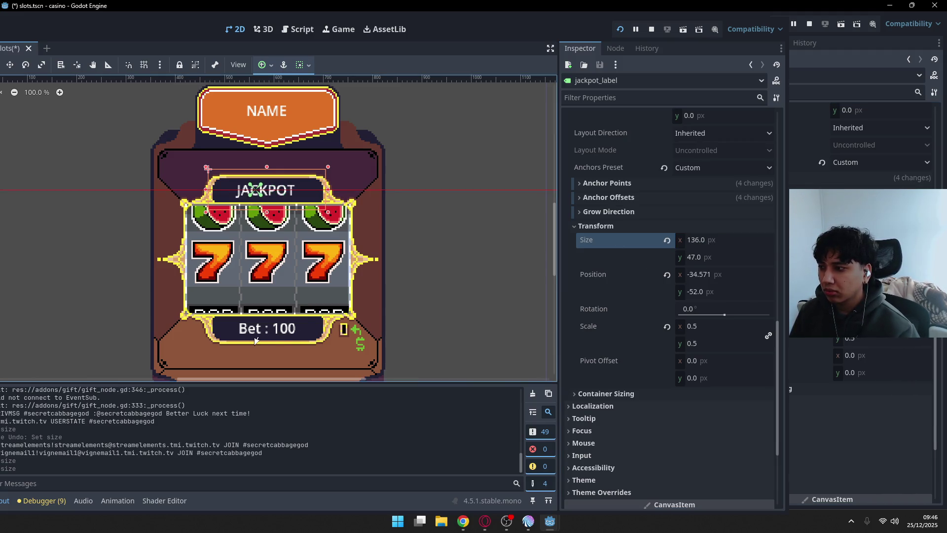
Drag the jackpot label's anchor back to the centre and save the slots scene.
scroll(232, 244, down, 1)
drag(255, 249, 263, 256)
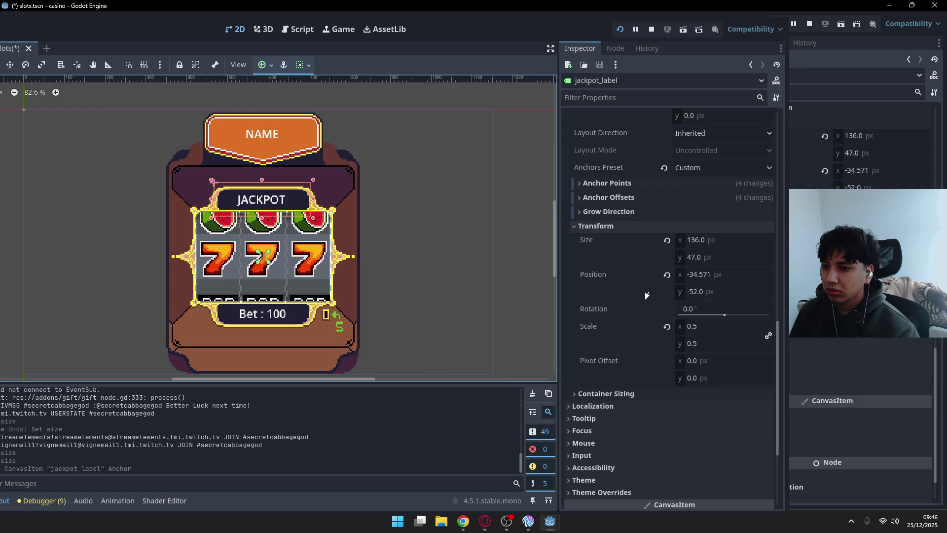
scroll(687, 330, up, 2)
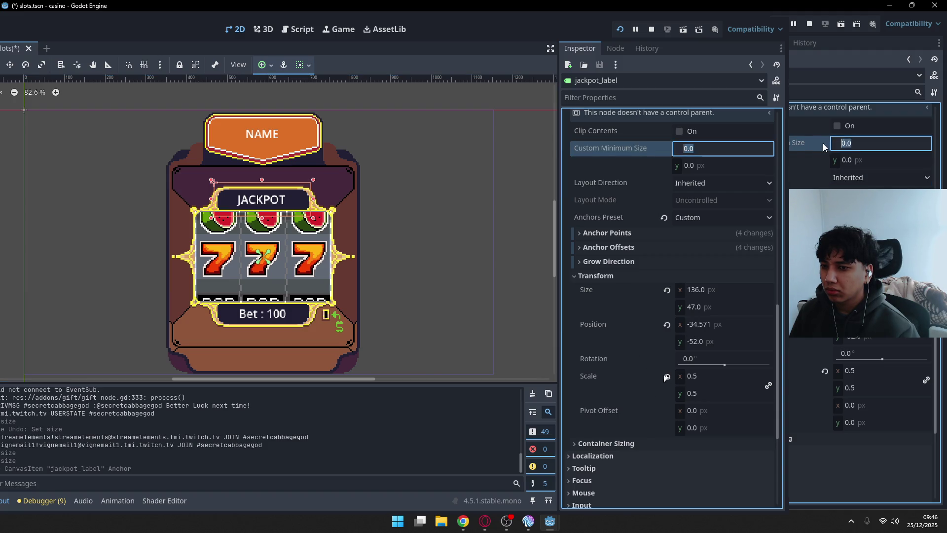
scroll(641, 345, down, 5)
scroll(638, 301, down, 2)
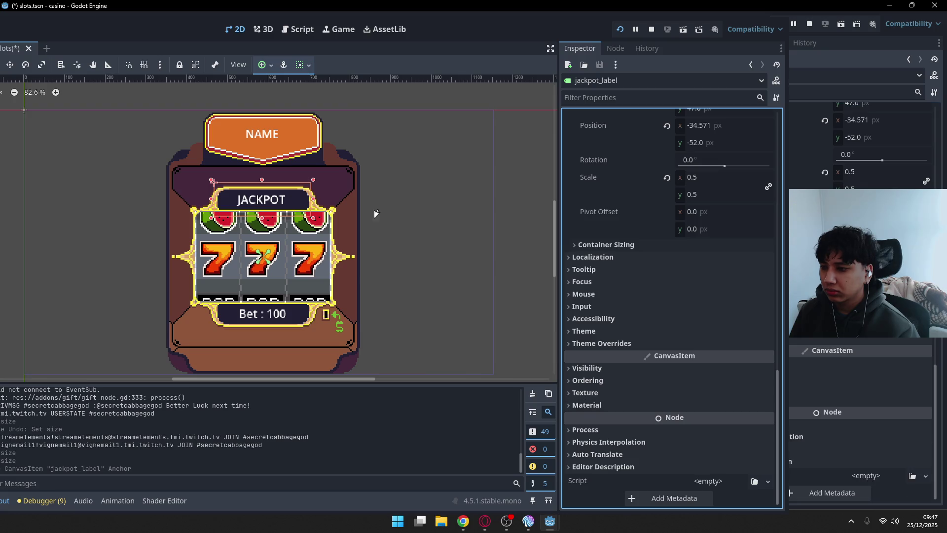
key(F5)
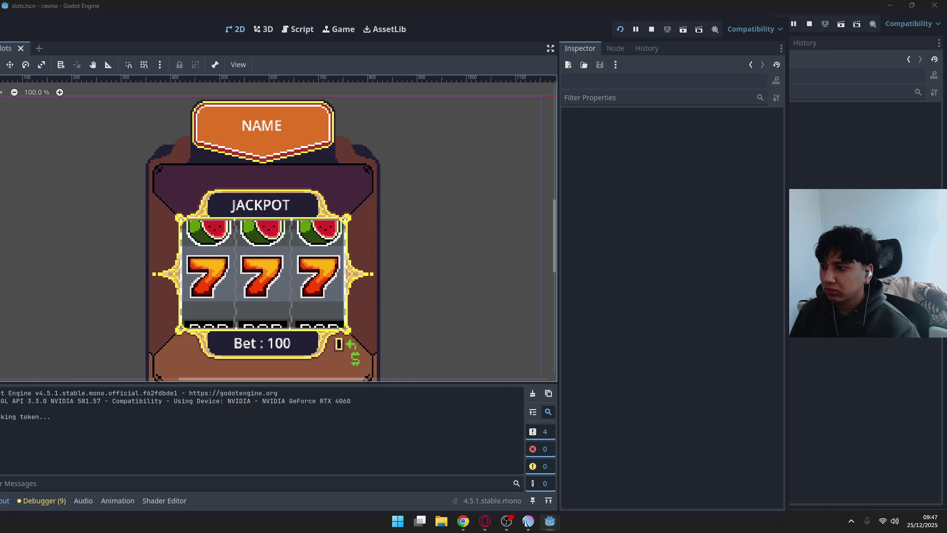
Send the 100-coin slots bet from Mix It Up and check the 2x lemon win in Godot's log.
click(528, 522)
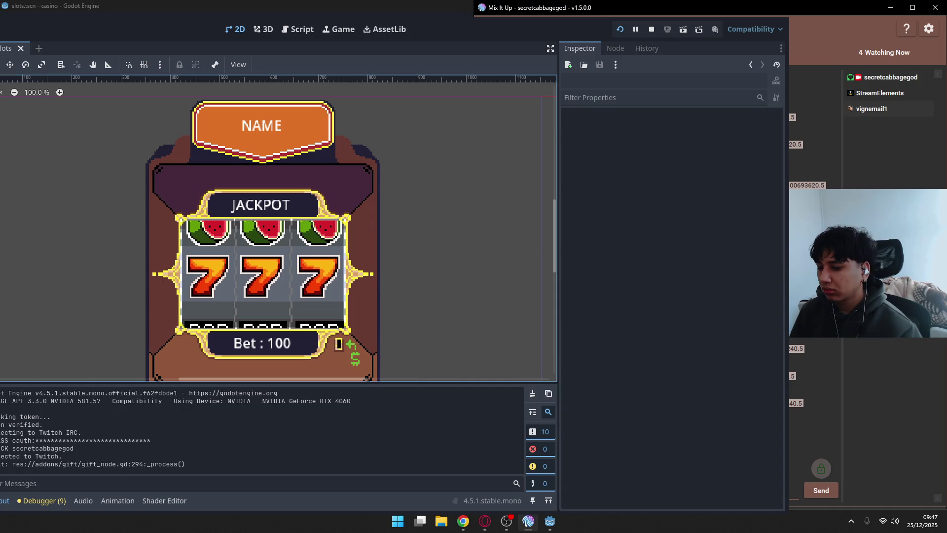
click(821, 490)
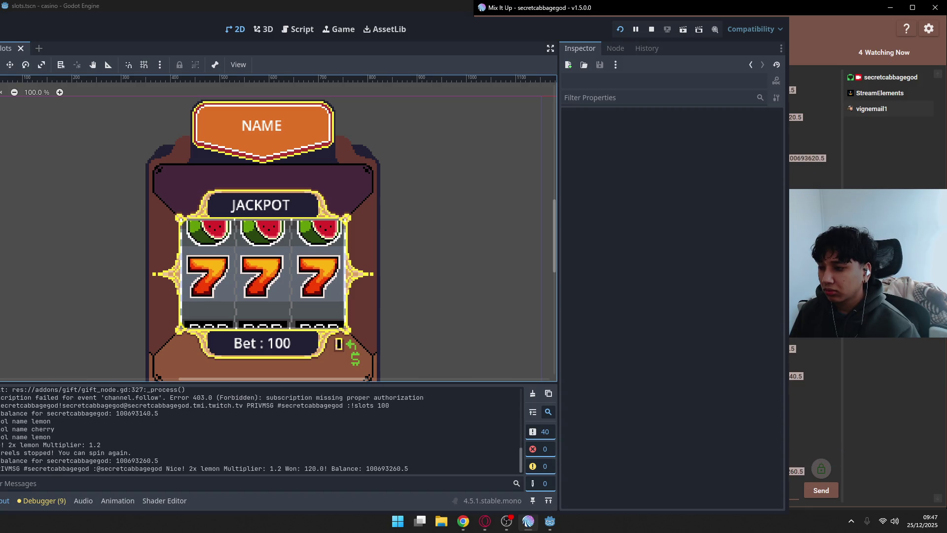
click(190, 282)
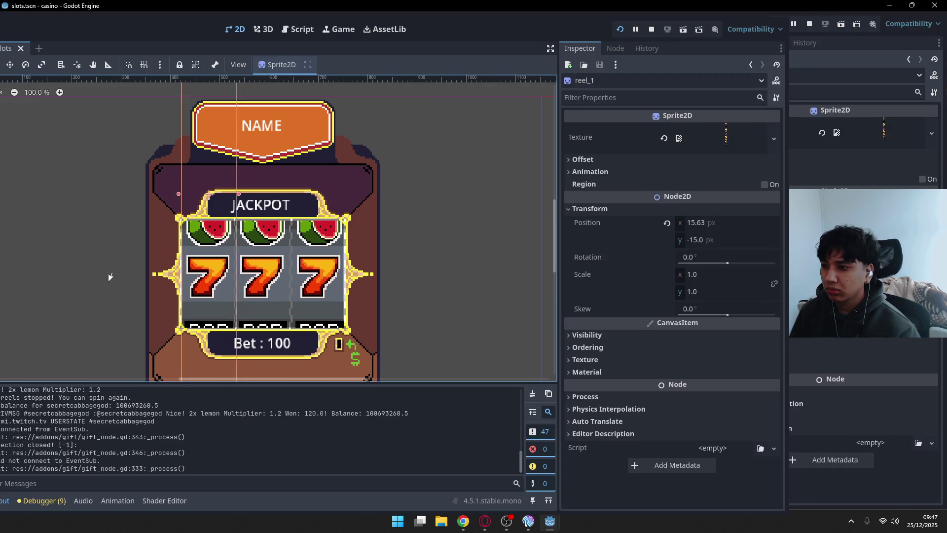
click(1, 308)
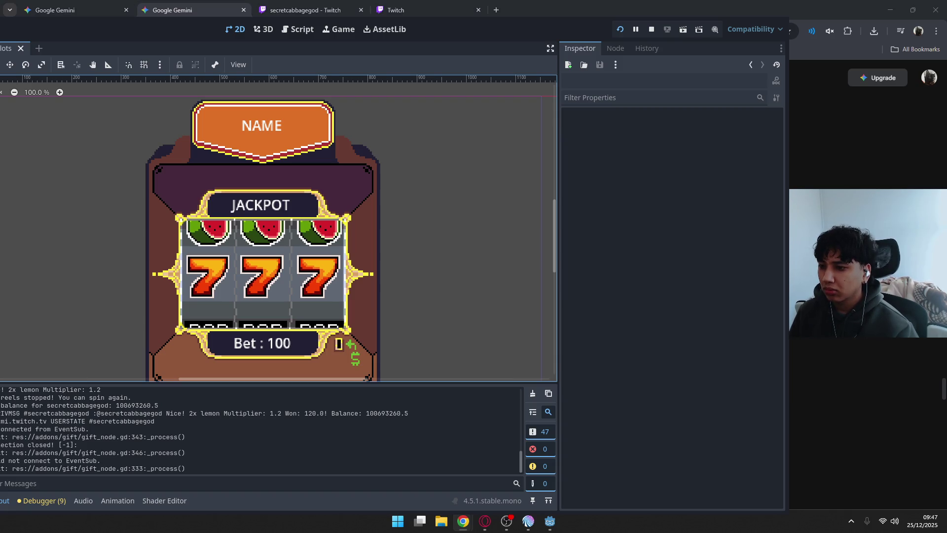
click(529, 521)
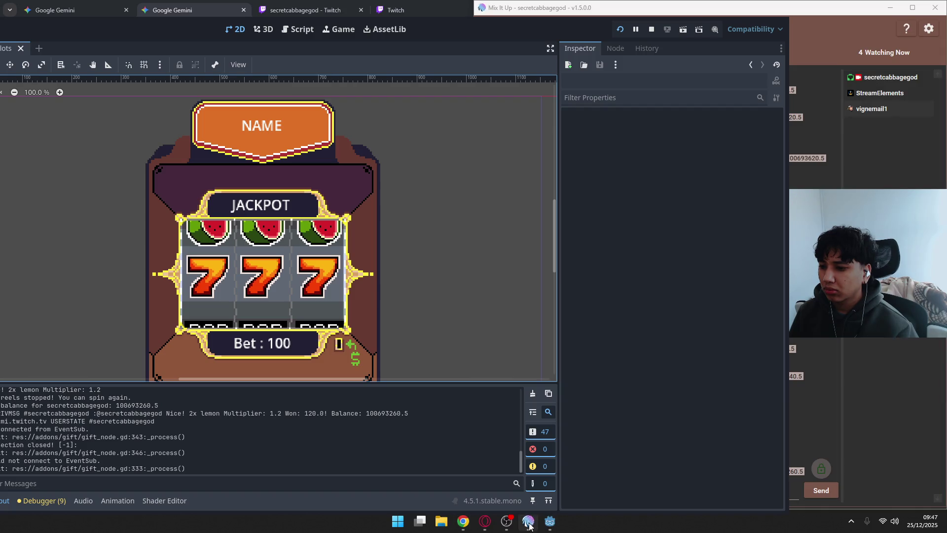
click(525, 524)
click(550, 521)
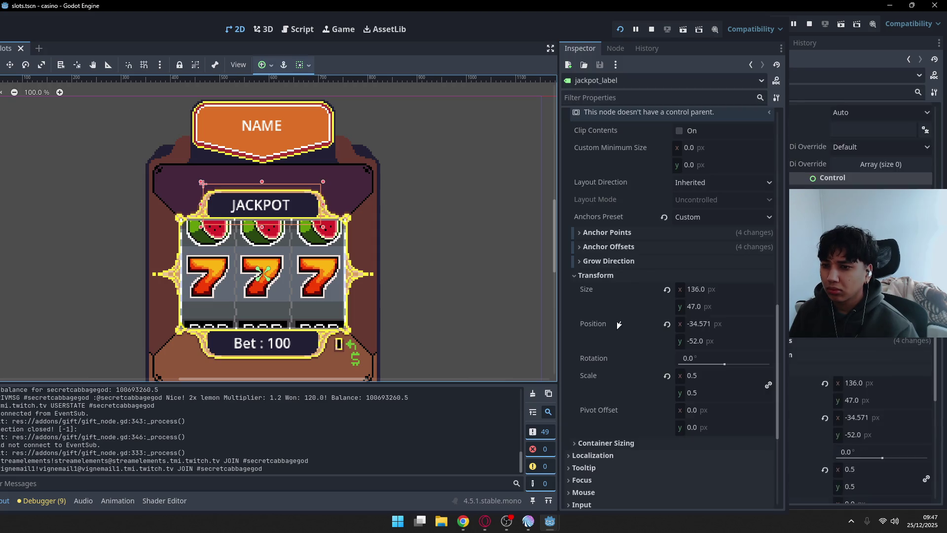
Review jackpot_label's 0.5 scale and its Fill / Shrink Center container sizing with Expand off.
scroll(617, 320, down, 10)
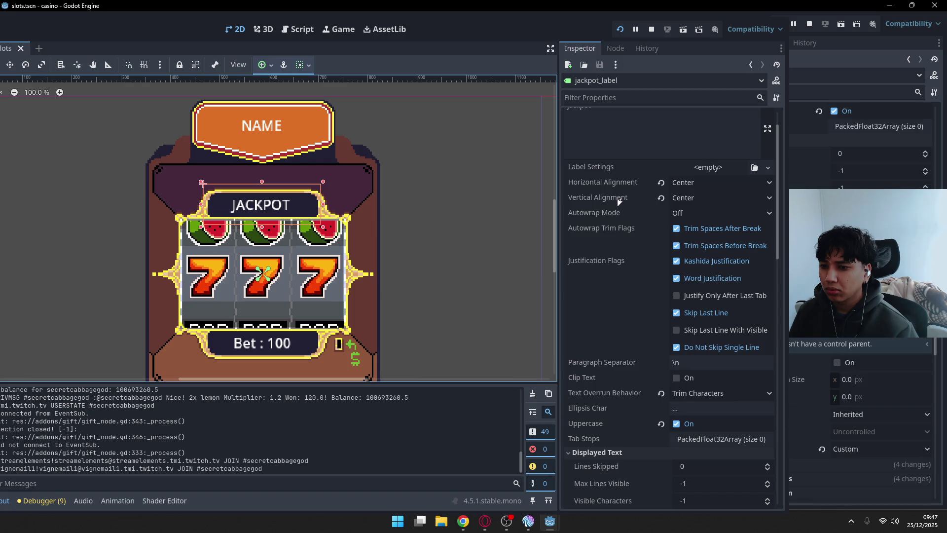
scroll(620, 203, down, 8)
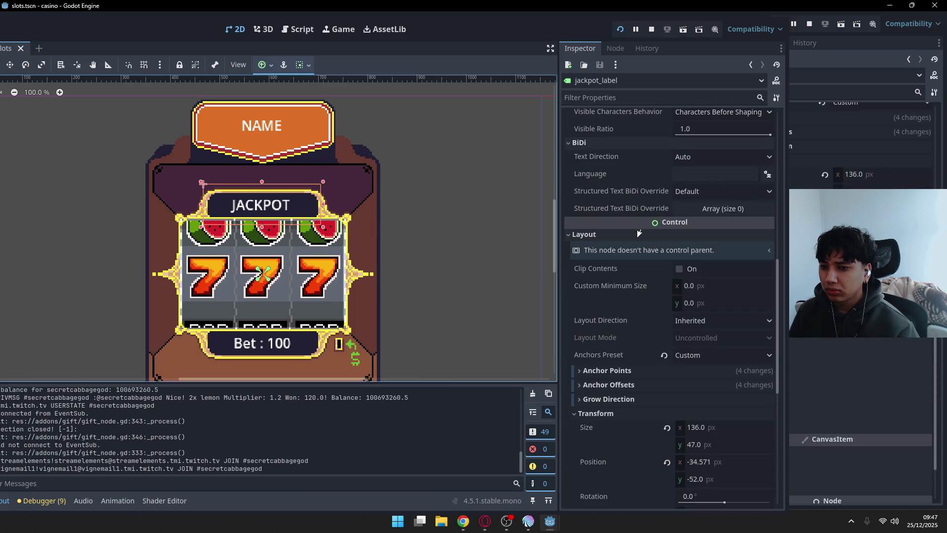
scroll(628, 200, down, 6)
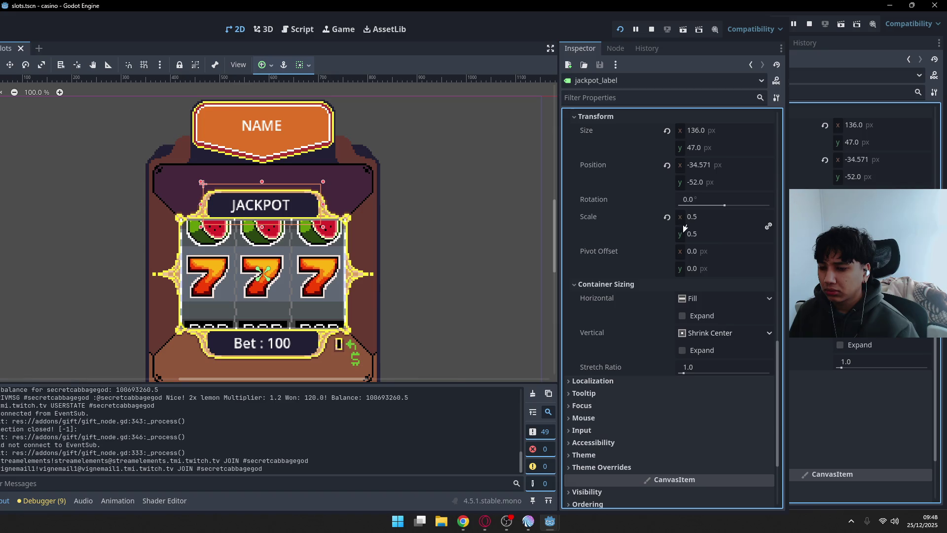
click(689, 207)
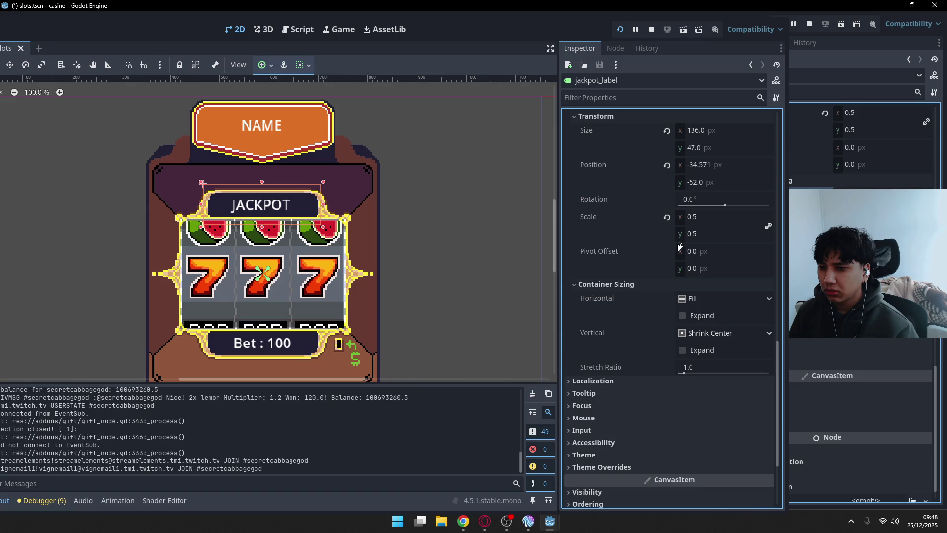
scroll(683, 251, down, 3)
click(889, 6)
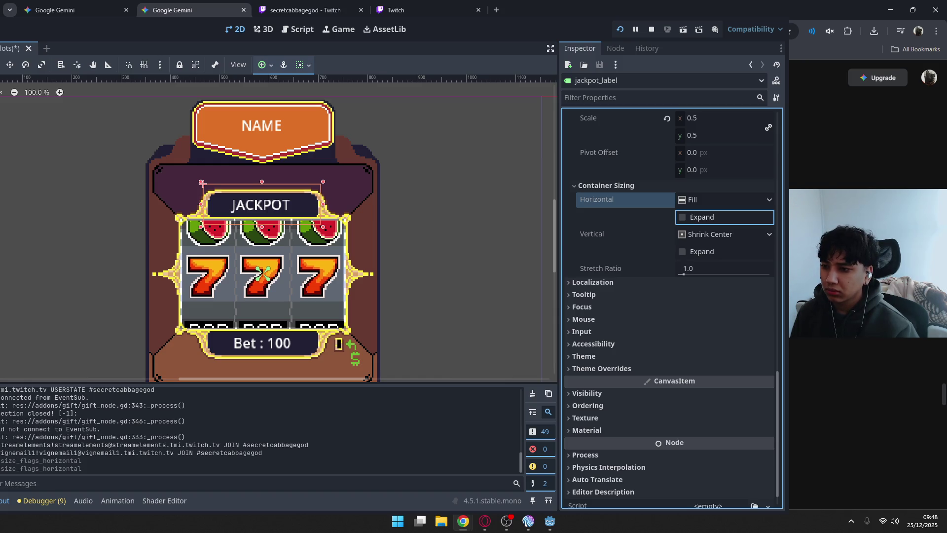
click(440, 262)
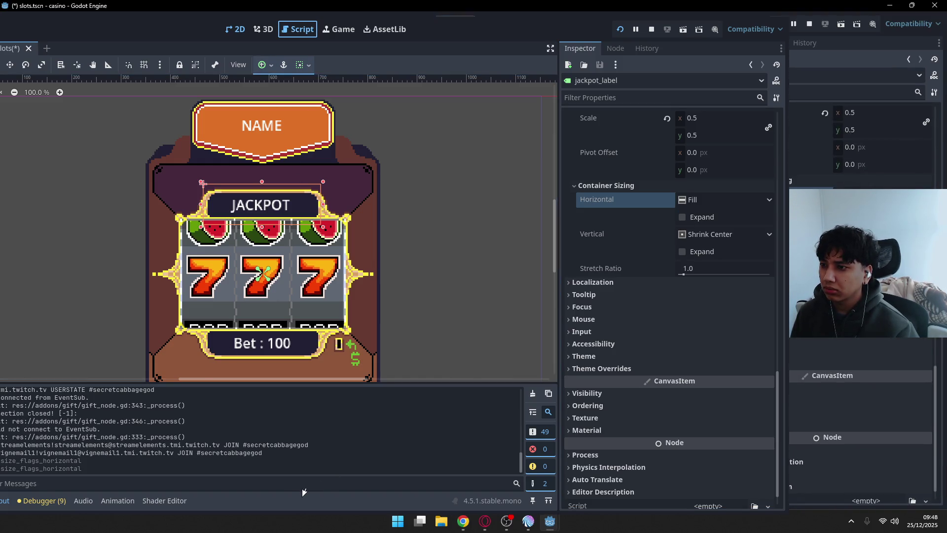
Open slots.gd at the pivot_offset line, undo an accidental duplicate line, and save.
click(298, 29)
scroll(228, 308, up, 2)
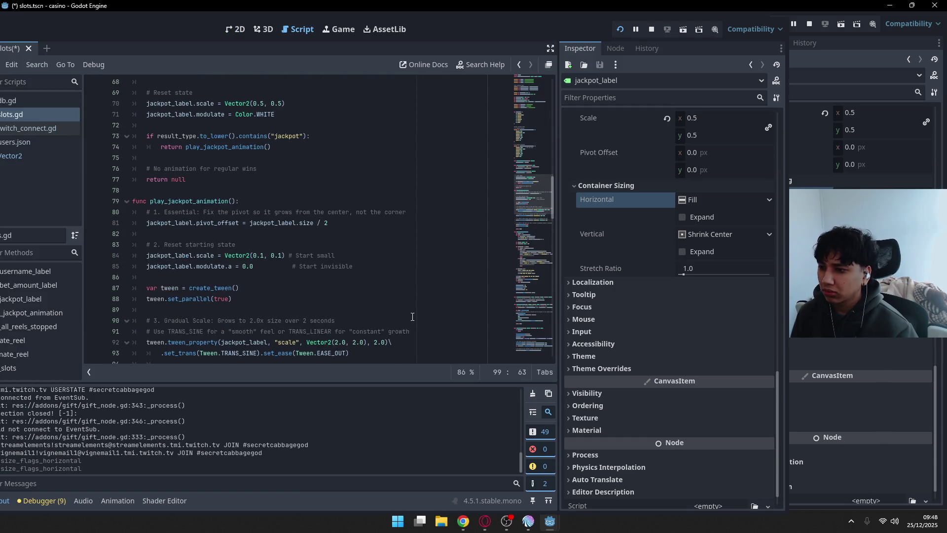
click(147, 222)
key(ctrl+shift+d)
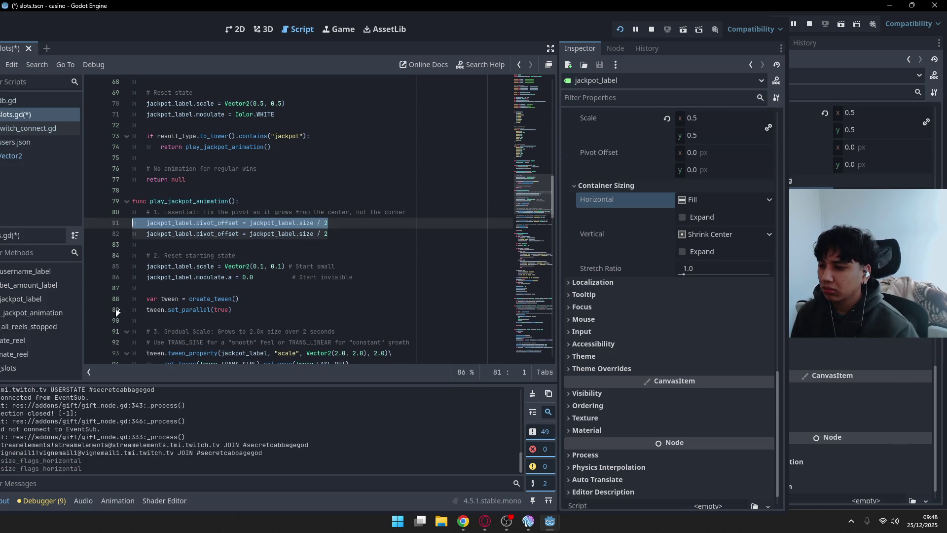
key(ctrl+z)
key(ctrl+s)
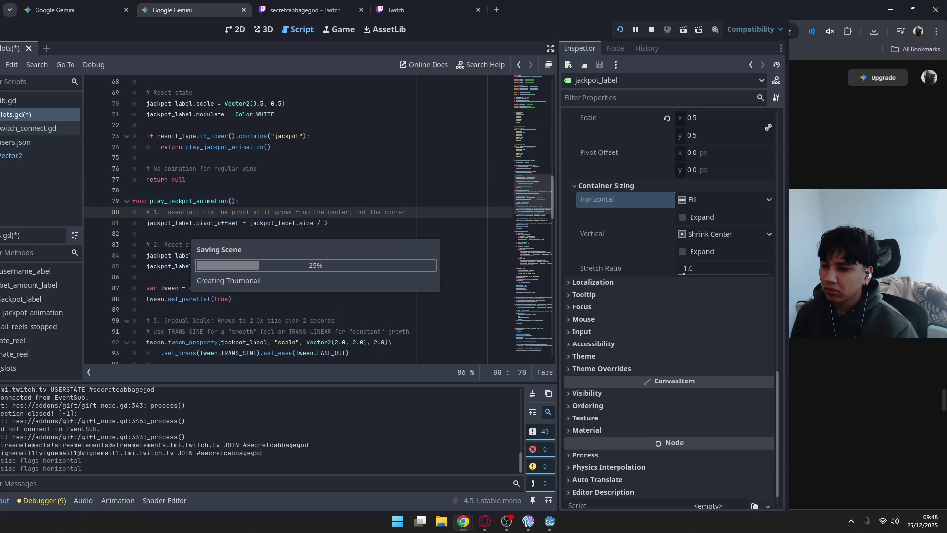
Comment out the pivot_offset = size / 2 line and rerun the game.
key(Down)
key(Down)
key(shift+Up)
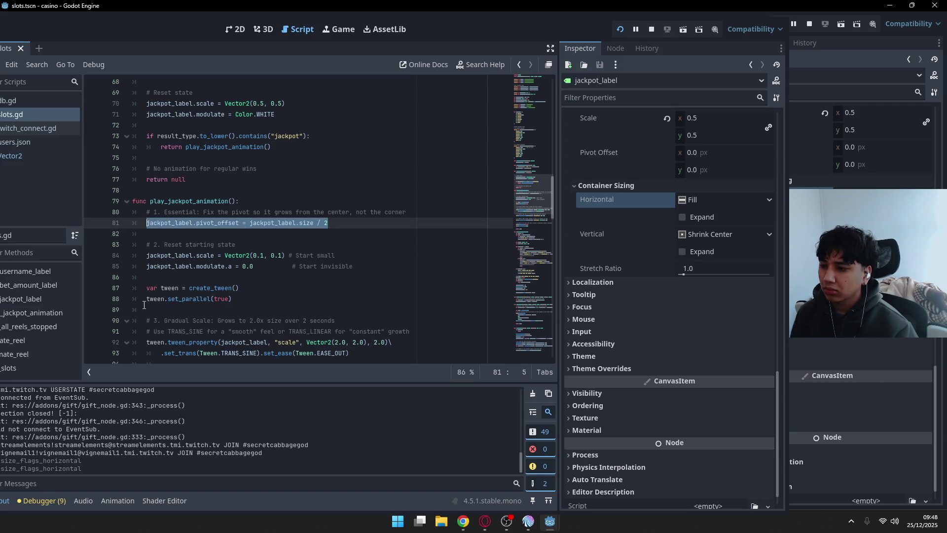
key(ctrl+k)
key(F5)
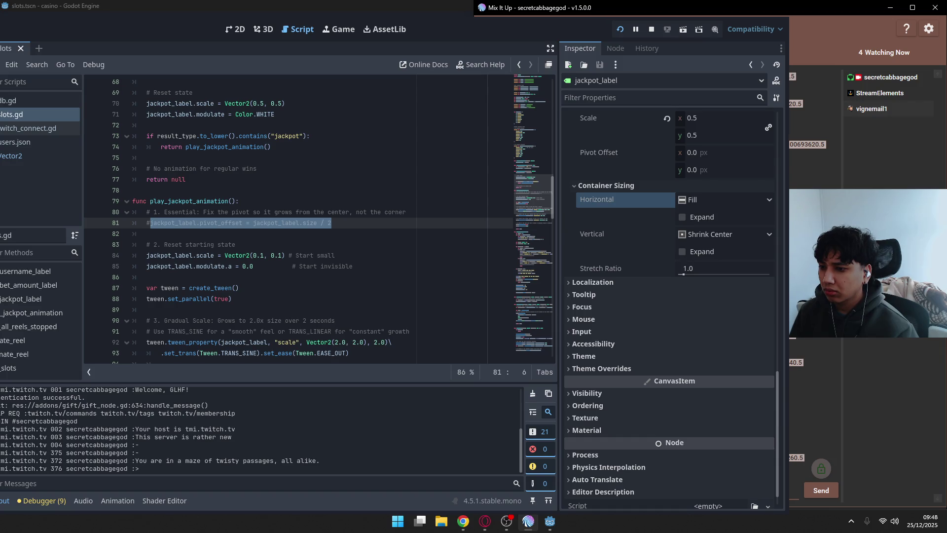
Uncomment the pivot_offset line and relaunch the game.
click(275, 375)
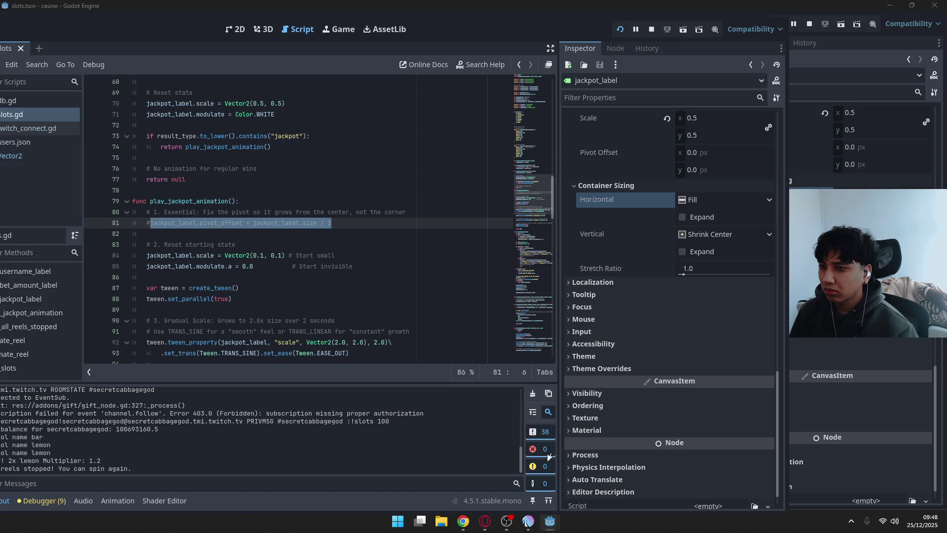
key(shift+Left)
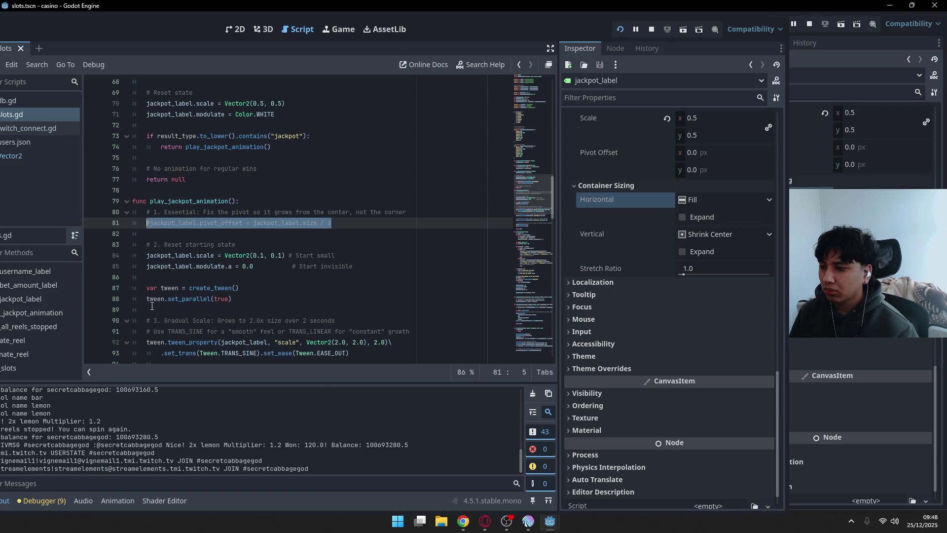
key(ctrl+k)
key(F5)
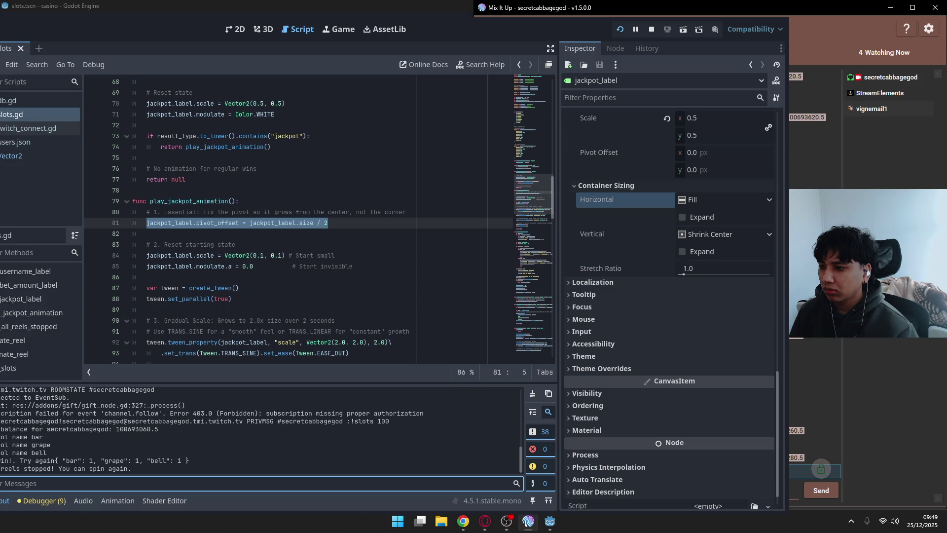
Change the pivot offset to jackpot_label.size / 4 and test it in the running game.
key(alt+Tab)
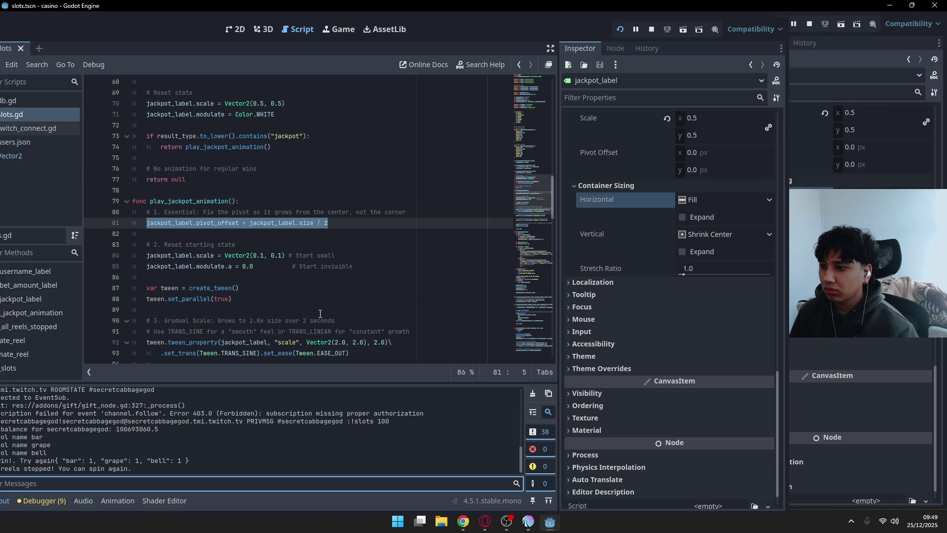
key(End)
key(BackSpace)
text(4)
key(F5)
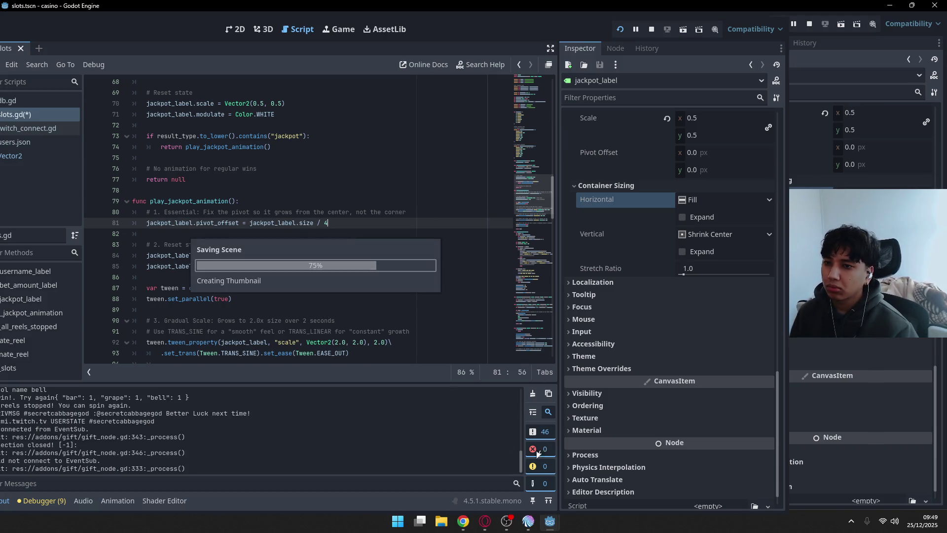
click(528, 521)
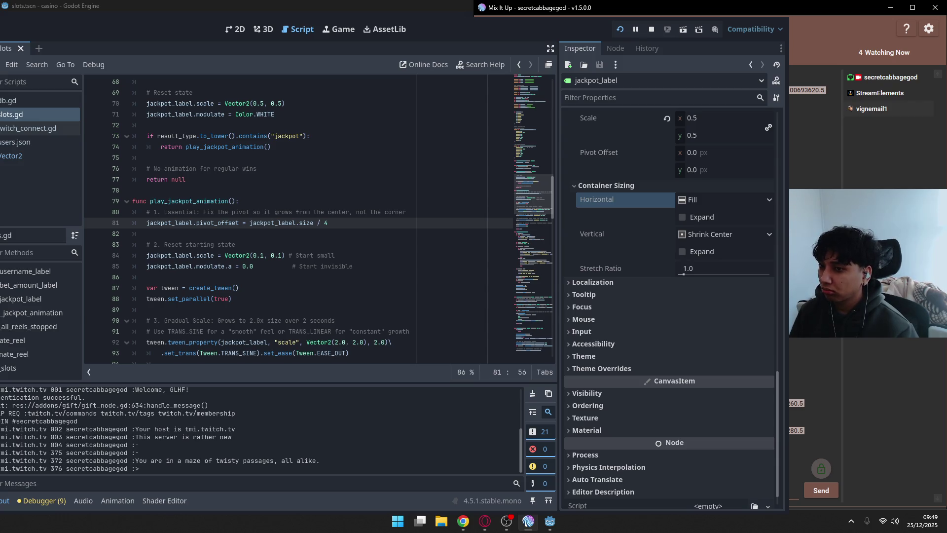
click(550, 521)
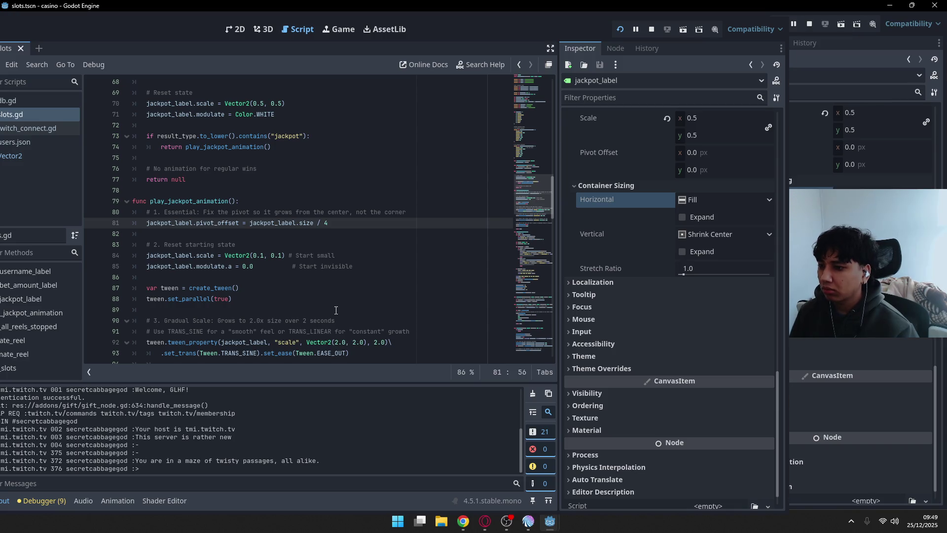
Try size / 8 for the pivot offset, save, and focus the Mix It Up chat field.
key(BackSpace)
text(8)
key(ctrl+s)
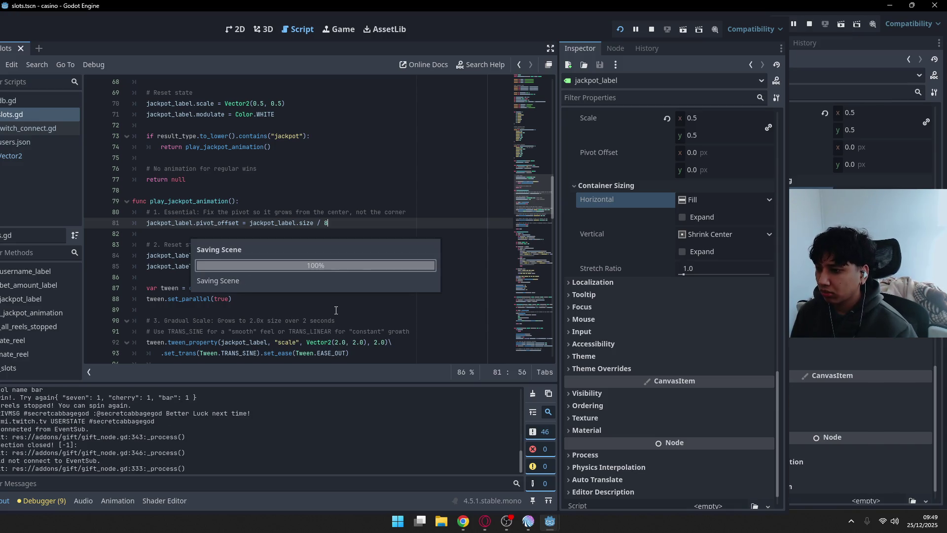
click(528, 521)
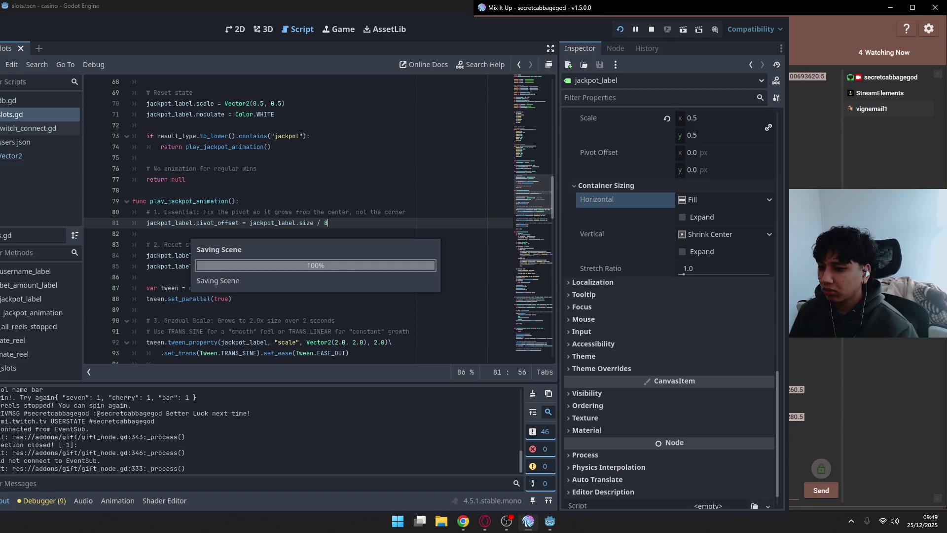
click(529, 520)
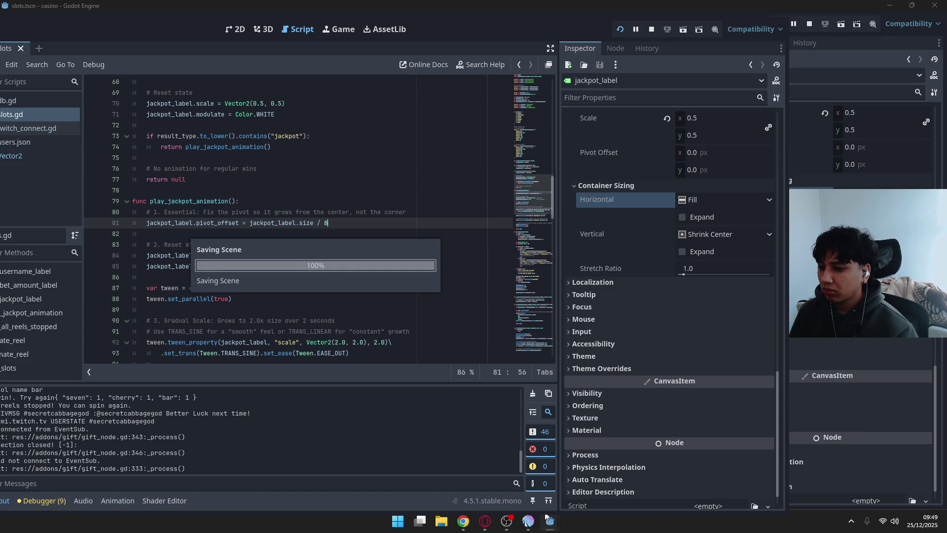
click(528, 521)
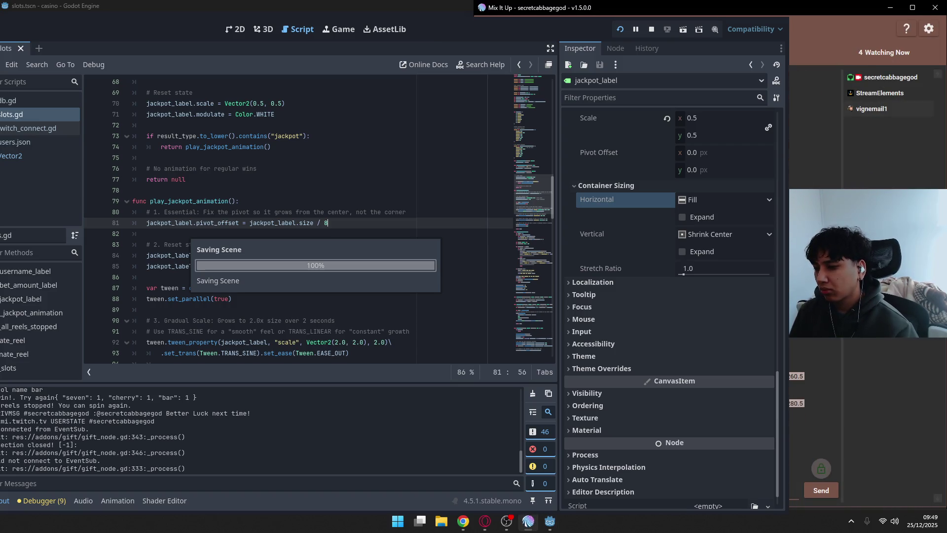
click(814, 470)
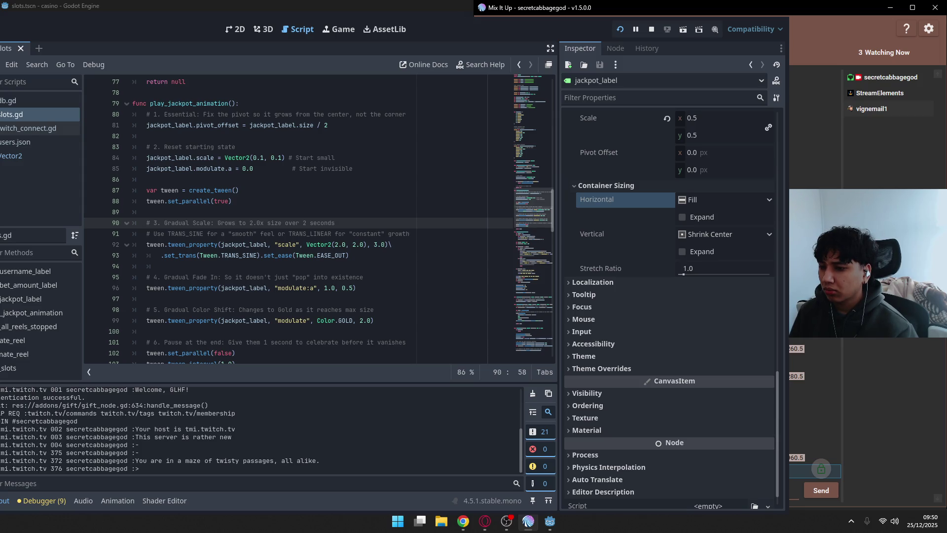
Raise the Godot editor over Mix It Up, then bring the Chrome window forward.
click(570, 449)
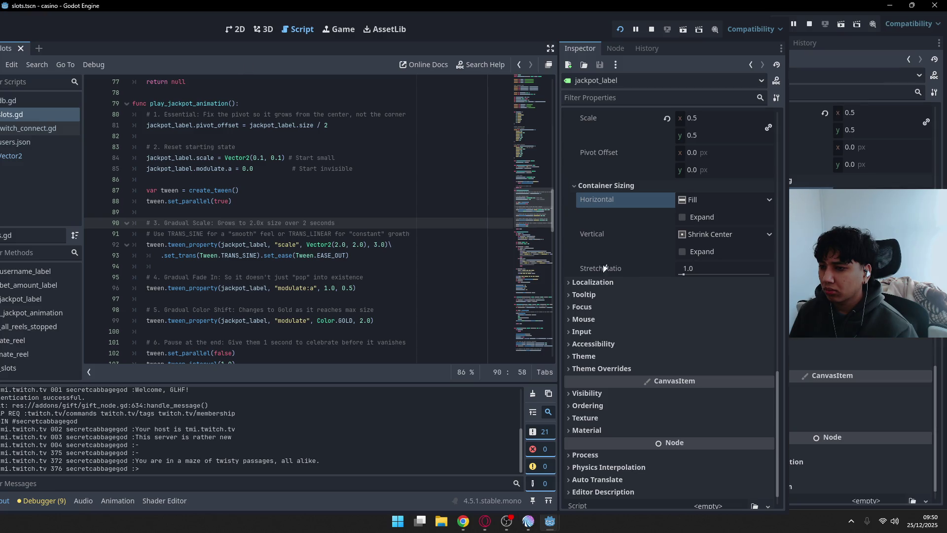
key(alt+Tab)
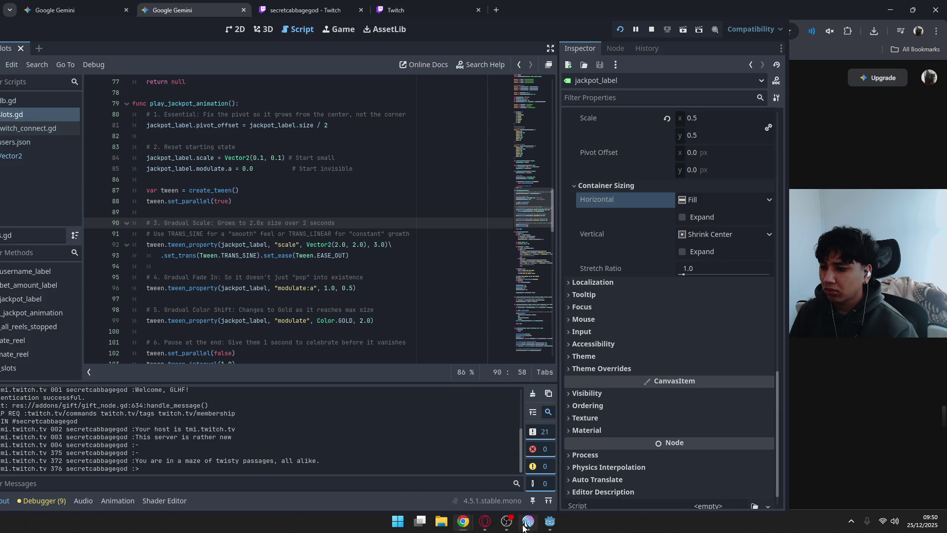
Filter the Inspector for 'alig' and stop the running game.
click(550, 521)
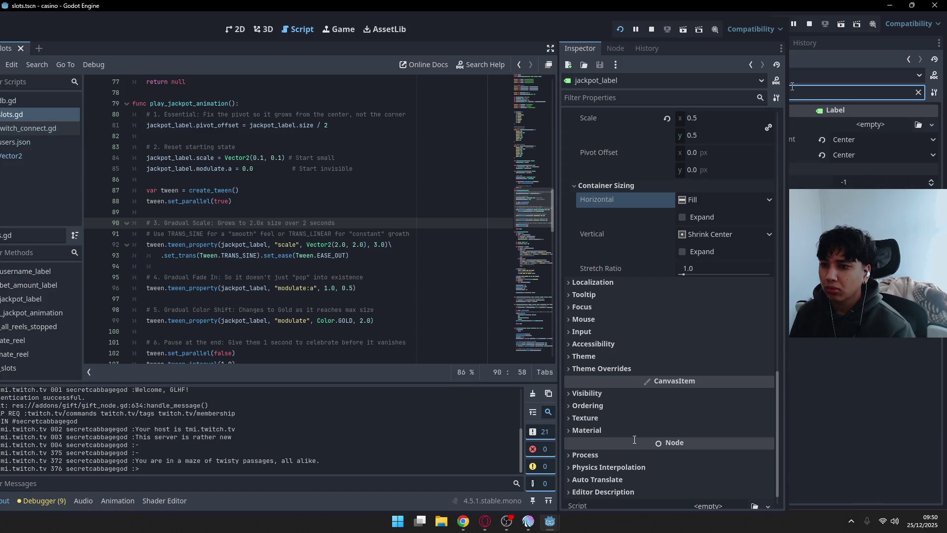
text(alig)
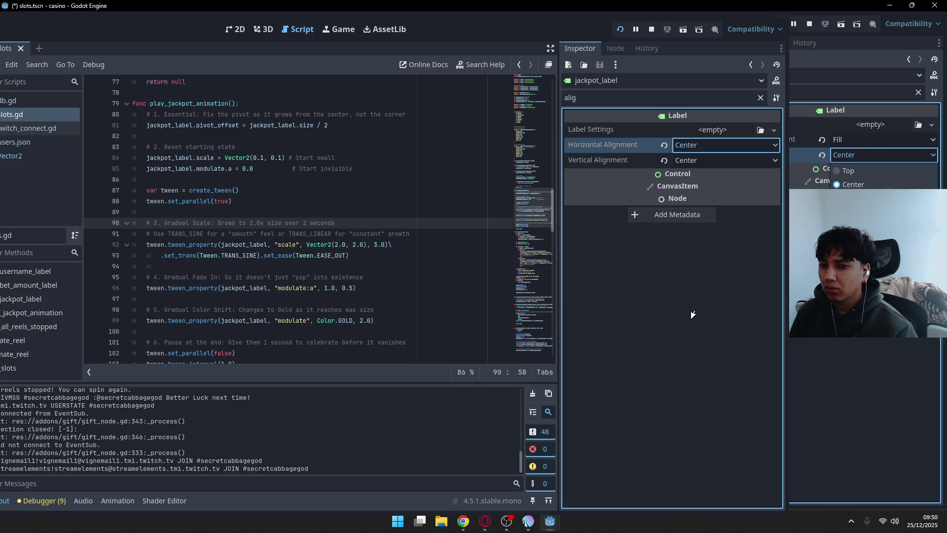
key(ctrl+z)
key(ctrl+z)
key(F5)
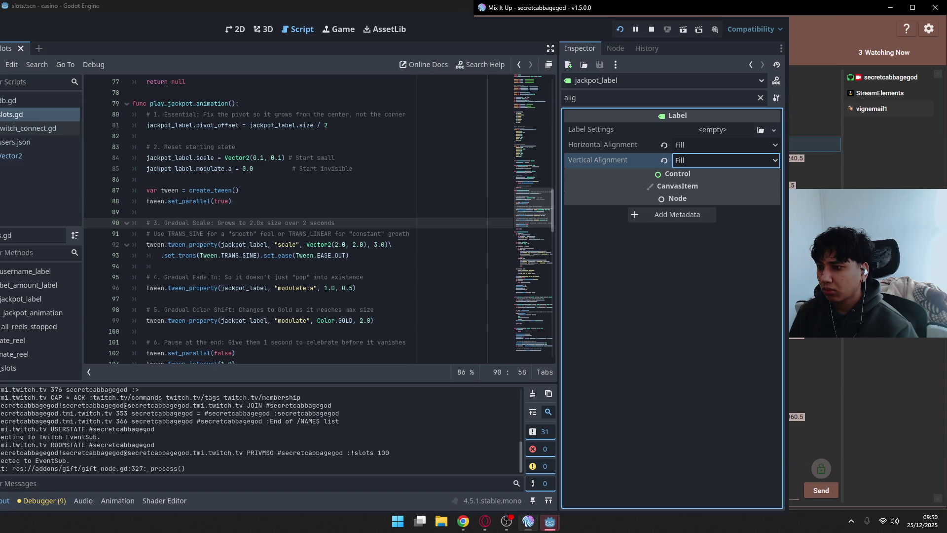
click(549, 521)
Set jackpot_label's Horizontal and Vertical Alignment both to Center.
click(863, 143)
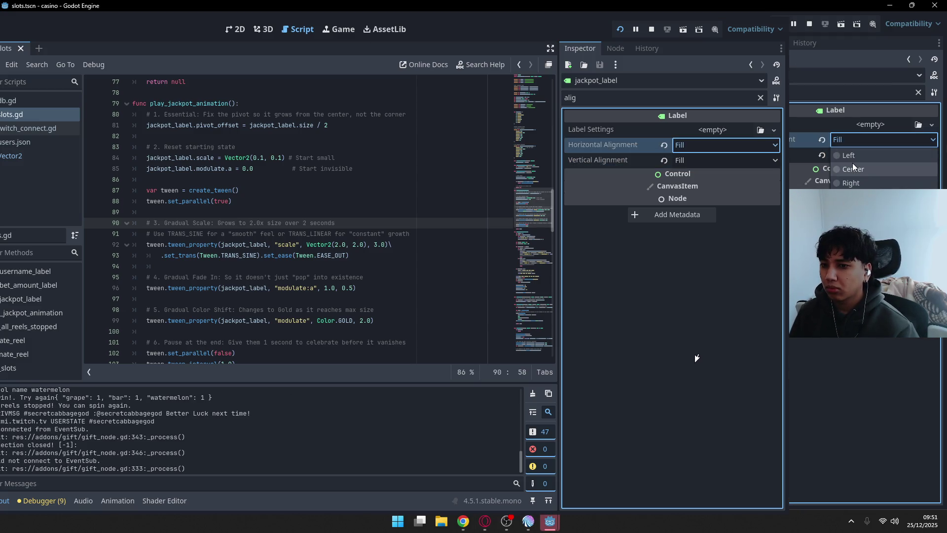
click(852, 163)
click(858, 158)
click(852, 184)
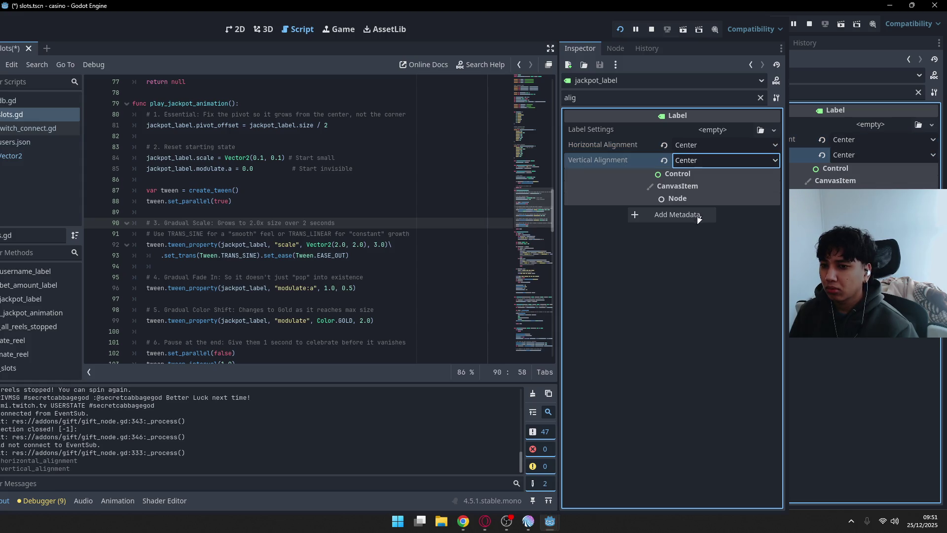
click(146, 179)
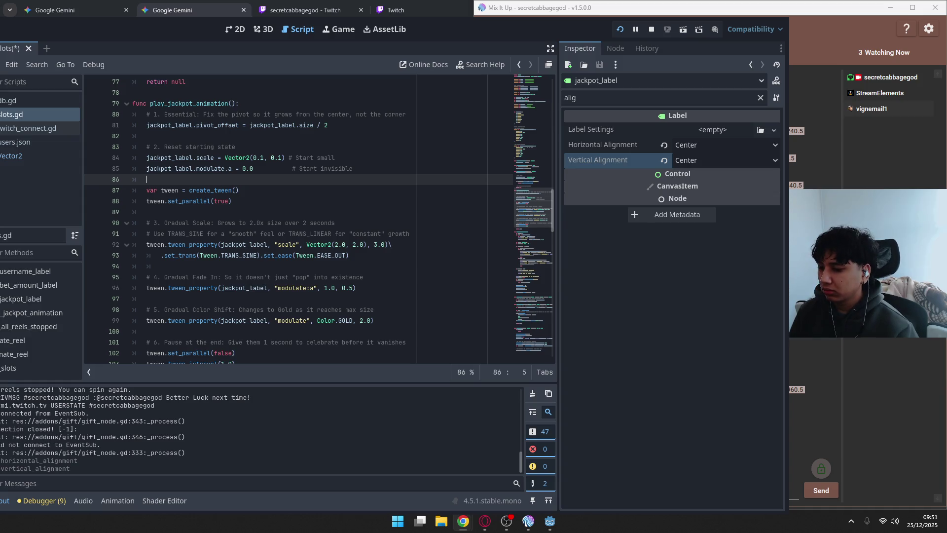
Look through the Twitch browse and stream chat tabs in Chrome.
click(395, 10)
click(306, 10)
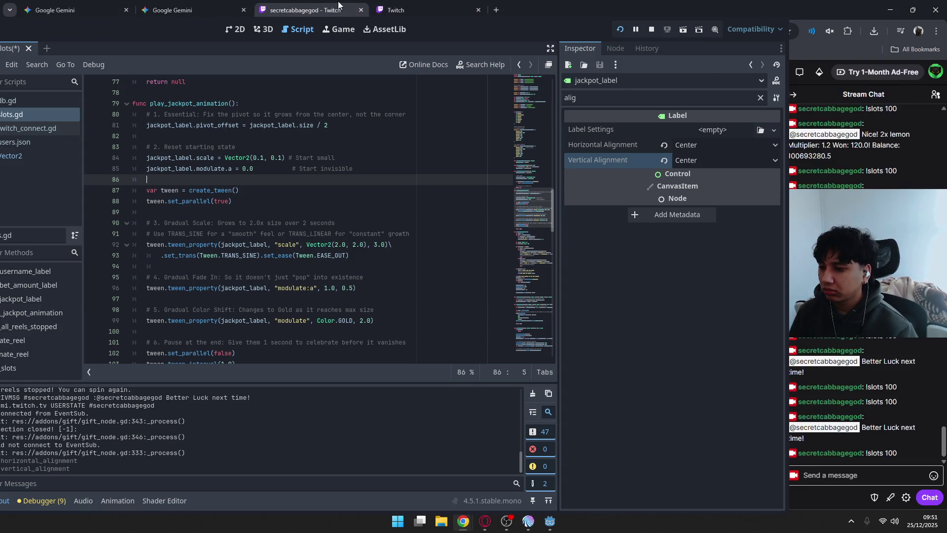
click(424, 7)
click(524, 521)
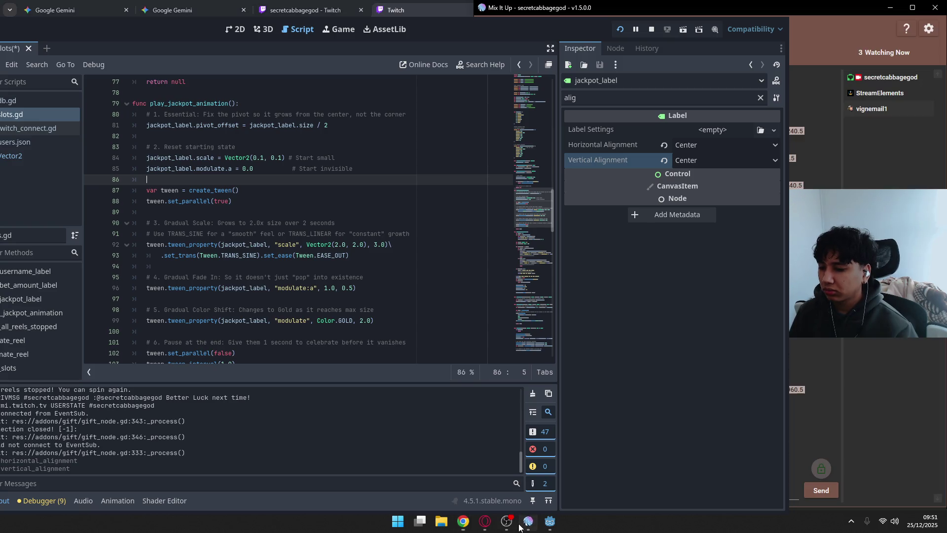
click(519, 526)
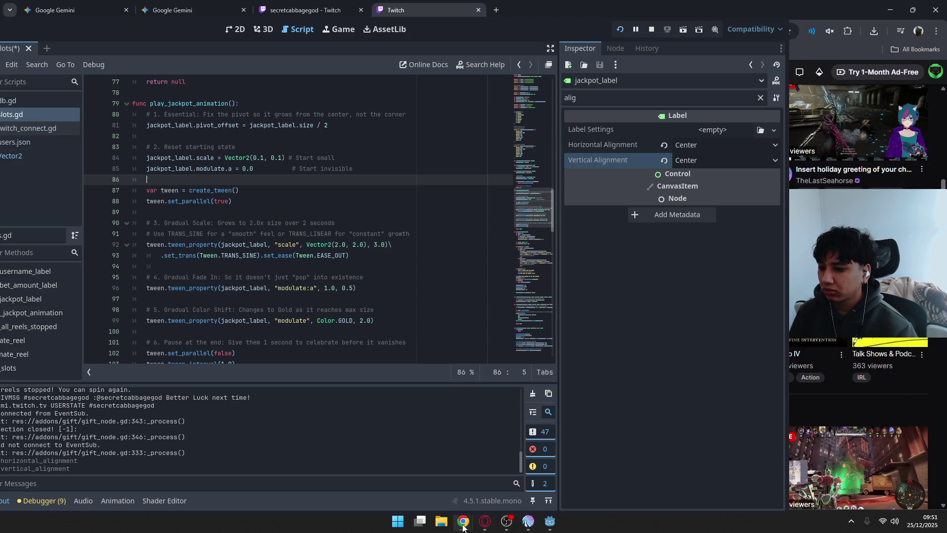
Switch to the Gemini tab, confirm vertical alignment stays Center, and bring OBS forward.
key(ctrl+2)
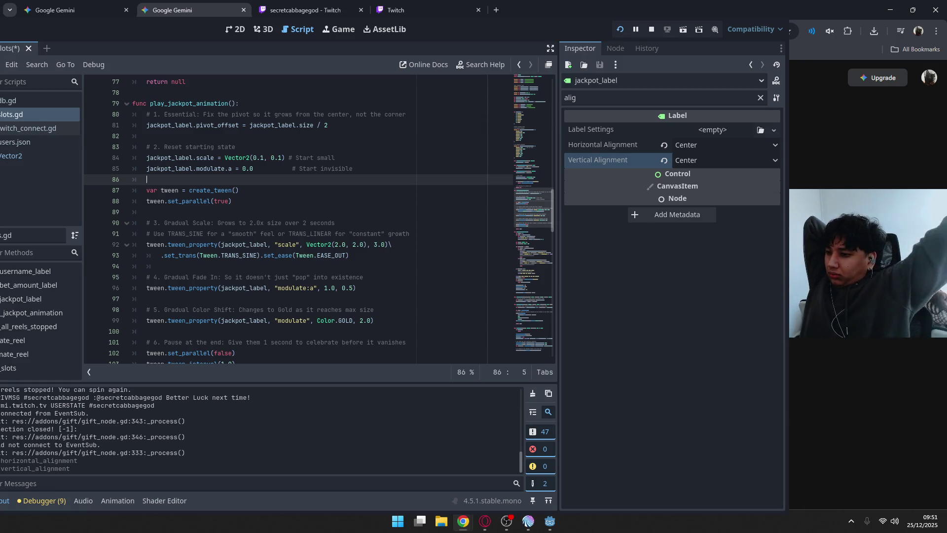
click(725, 160)
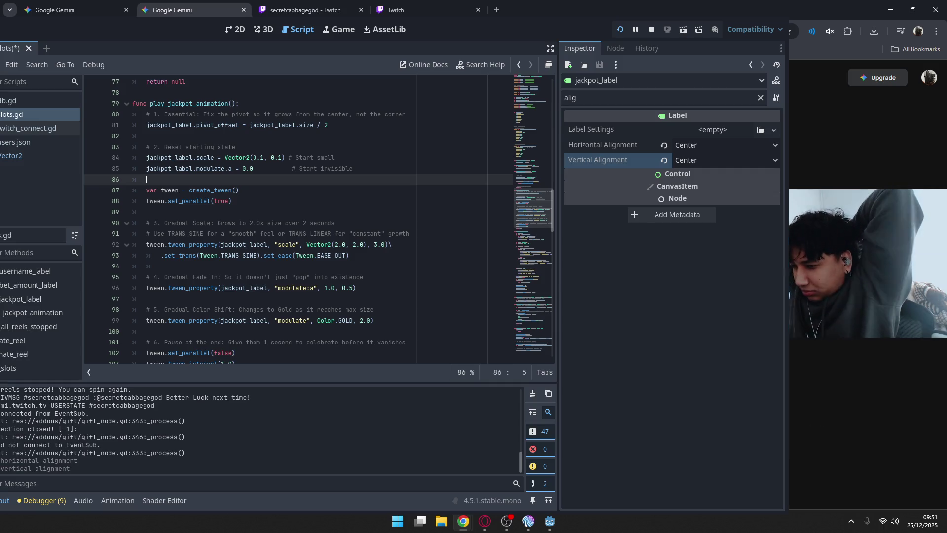
click(641, 182)
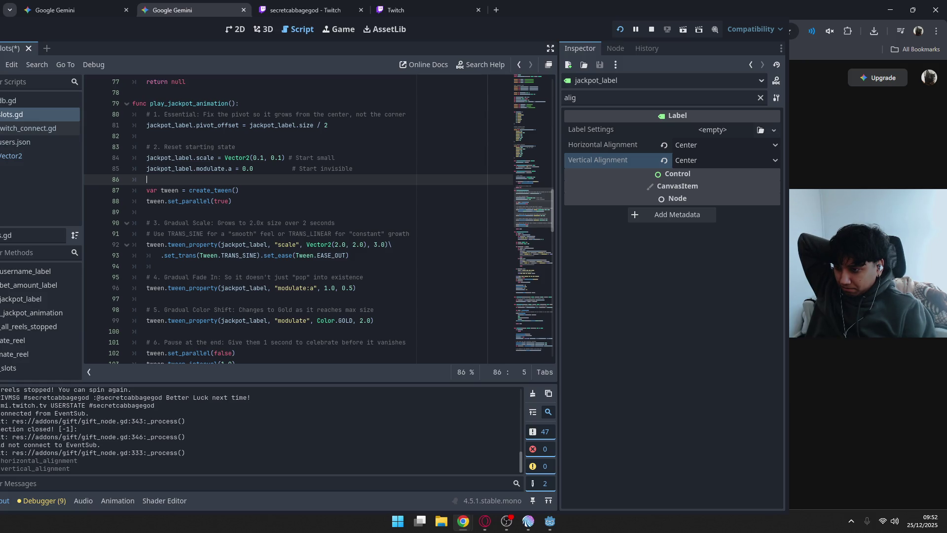
click(506, 521)
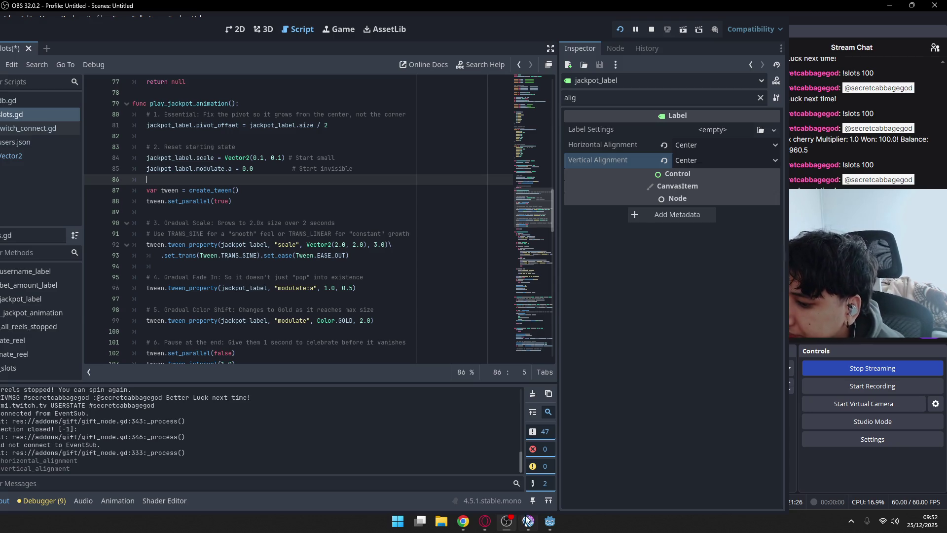
Confirm the CASINO source still captures the Godot casino (DEBUG) window.
click(550, 521)
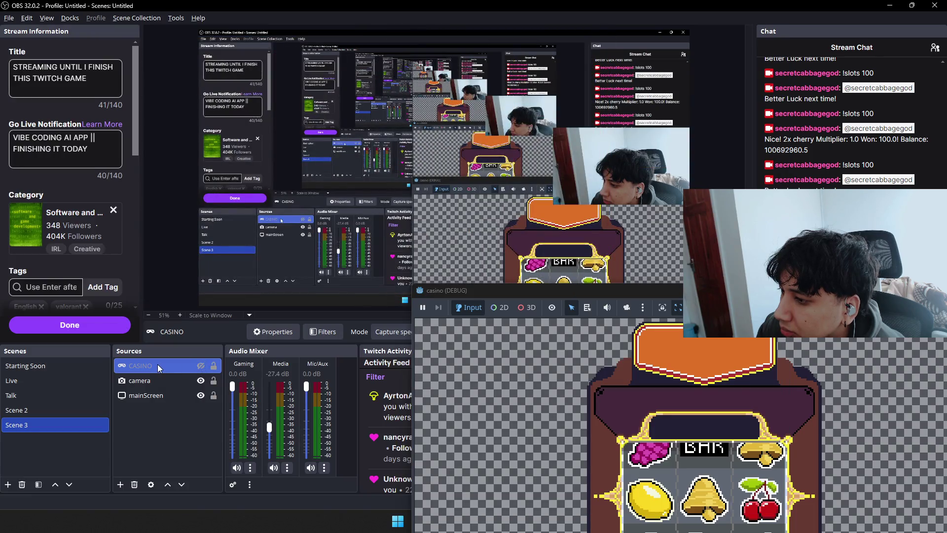
double_click(167, 364)
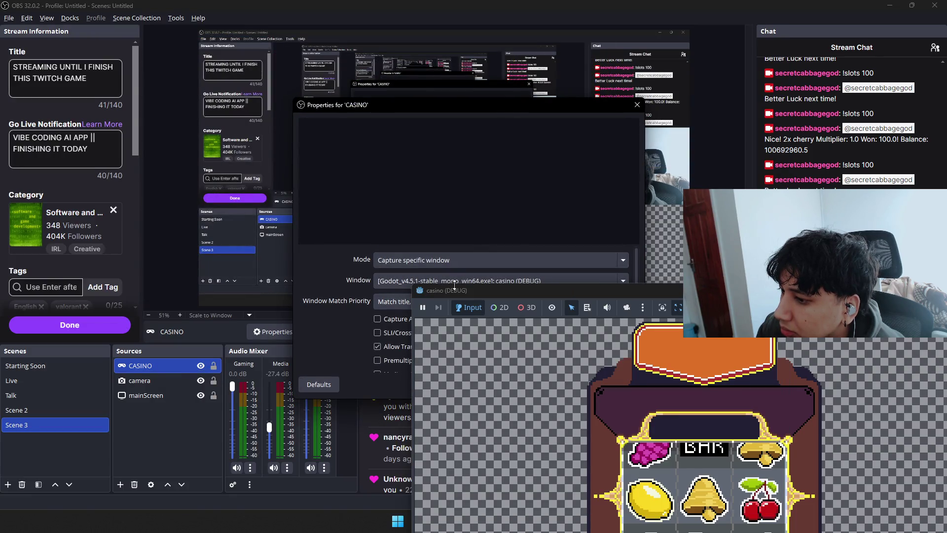
click(498, 281)
click(651, 236)
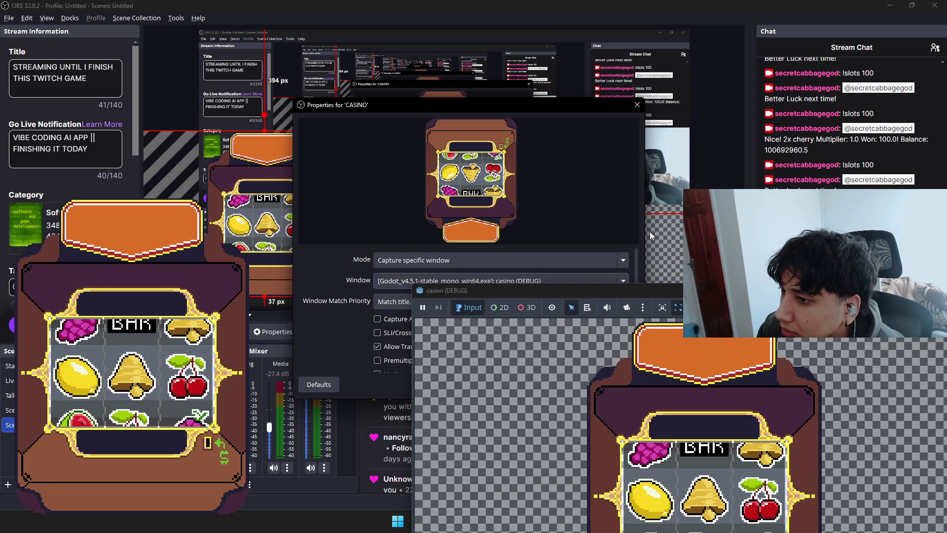
click(606, 115)
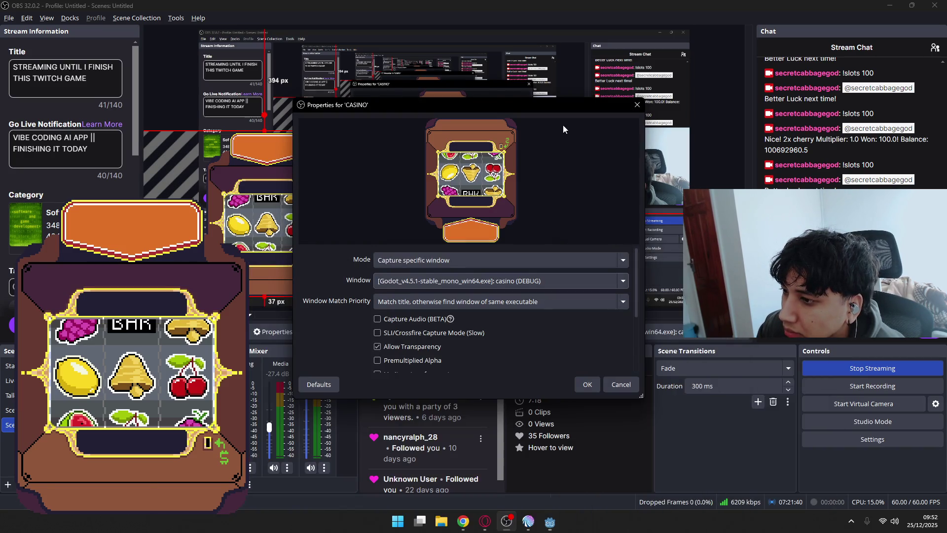
click(637, 104)
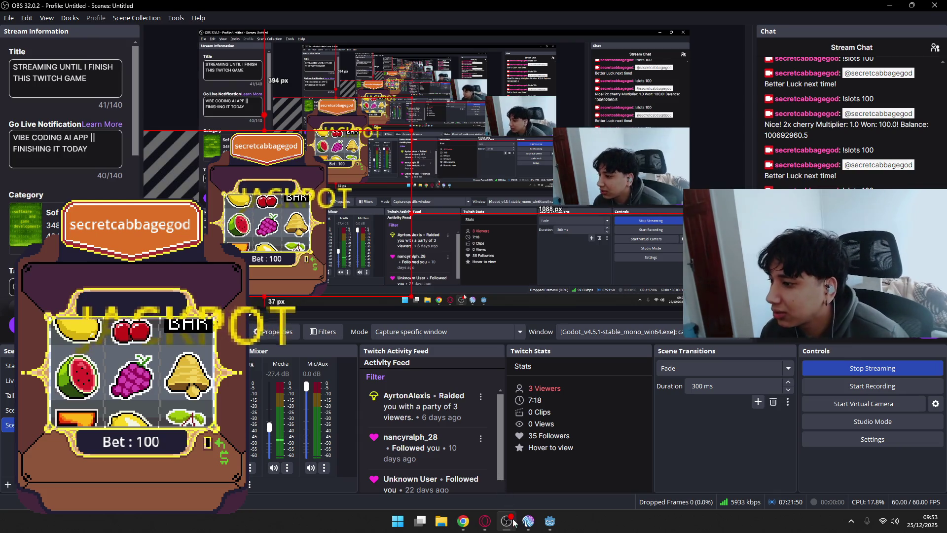
Bring the Mix It Up chat window to the front.
mouse_move(507, 517)
mouse_move(463, 521)
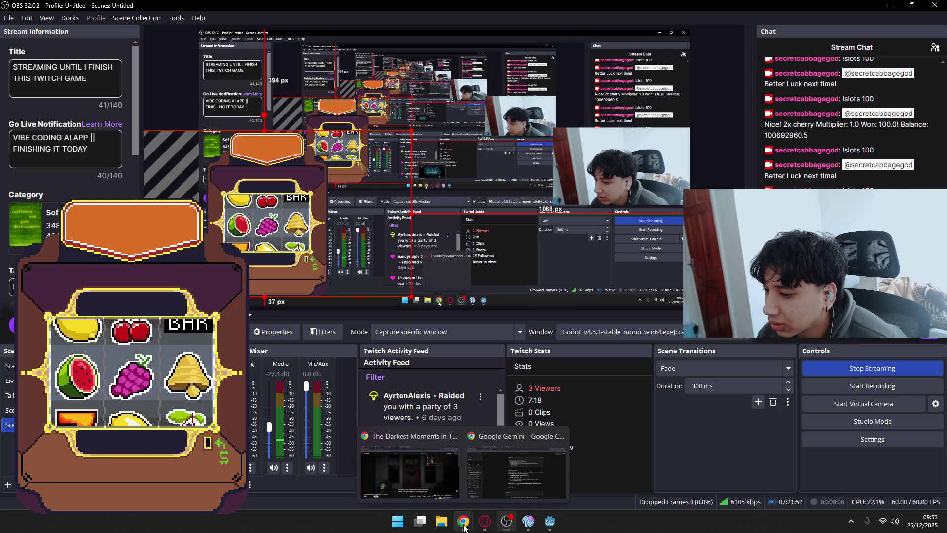
click(529, 520)
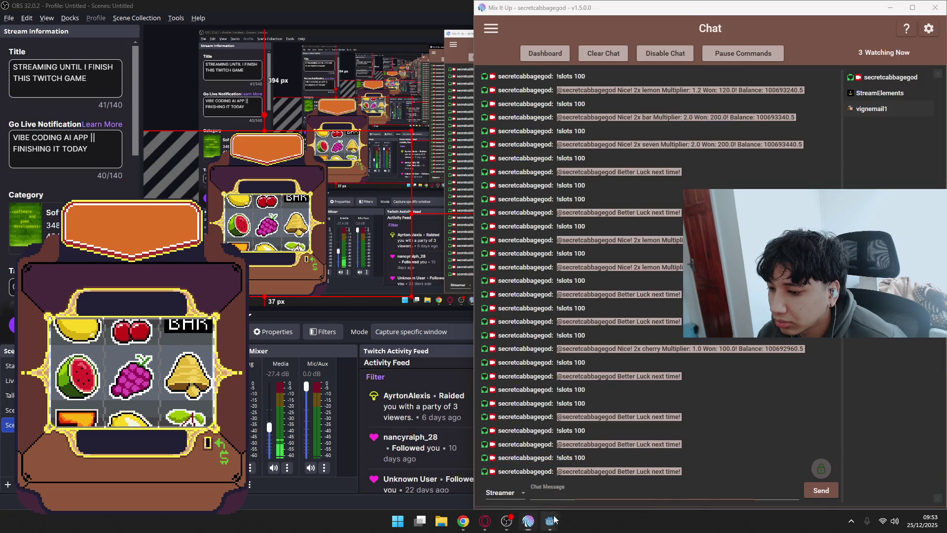
Declare a jackpot variable above the multiplier declaration in slots.gd.
click(550, 521)
scroll(509, 267, down, 10)
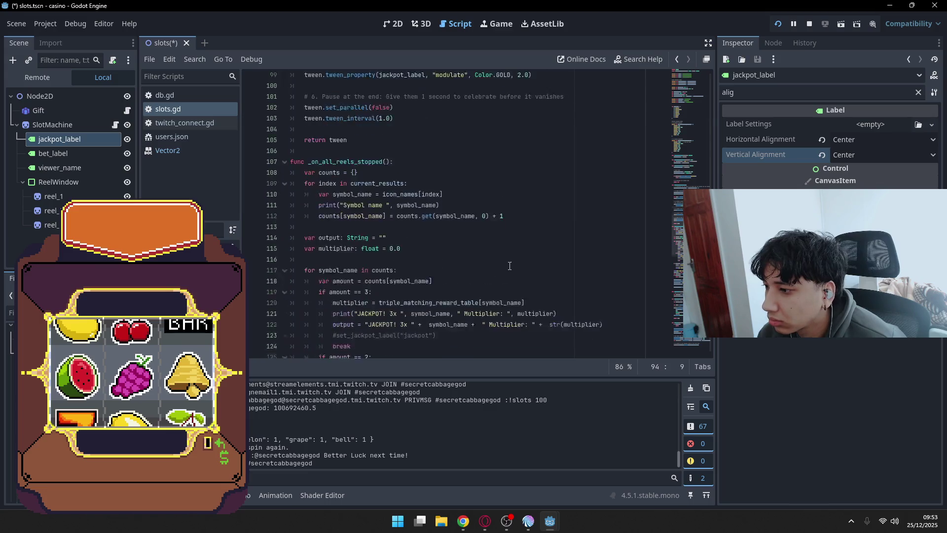
scroll(509, 267, up, 1)
click(440, 167)
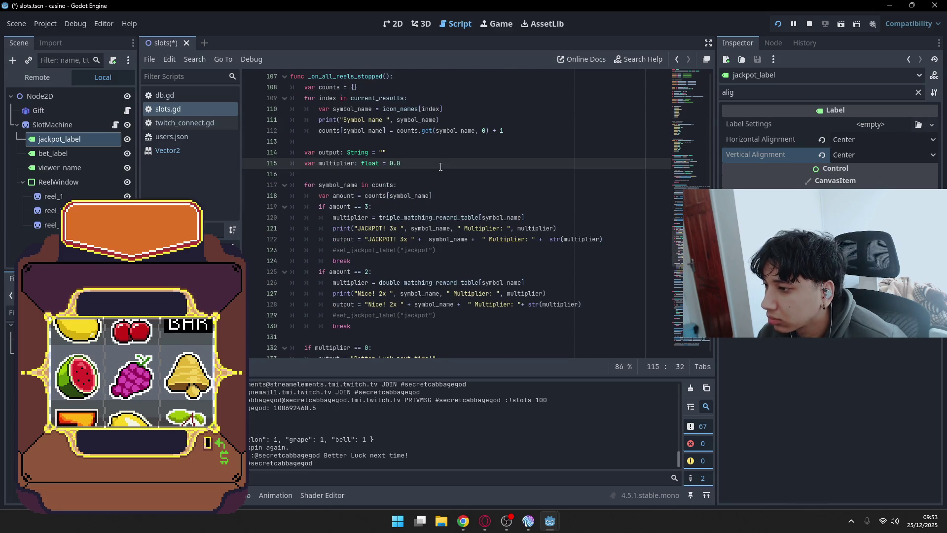
key(Up)
key(Return)
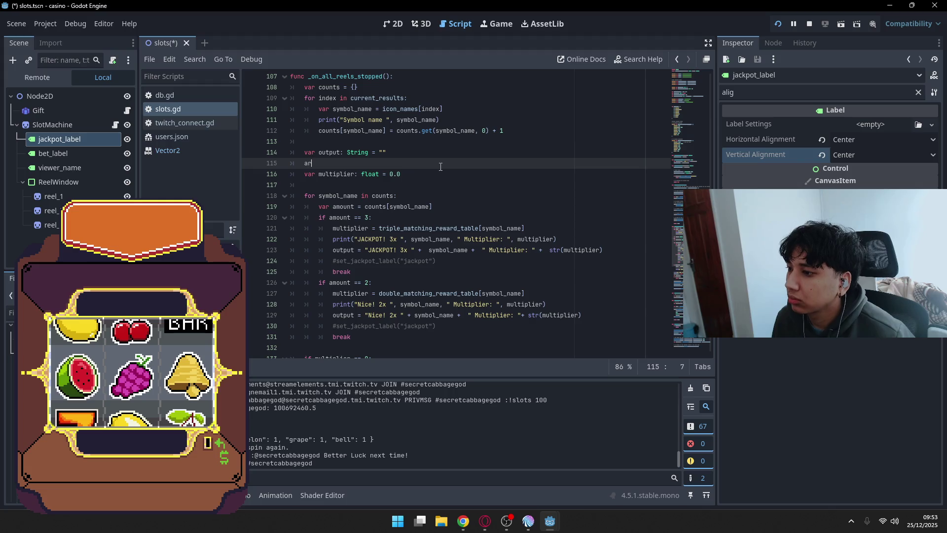
key(BackSpace)
key(BackSpace)
text(var jackpot: String = ")
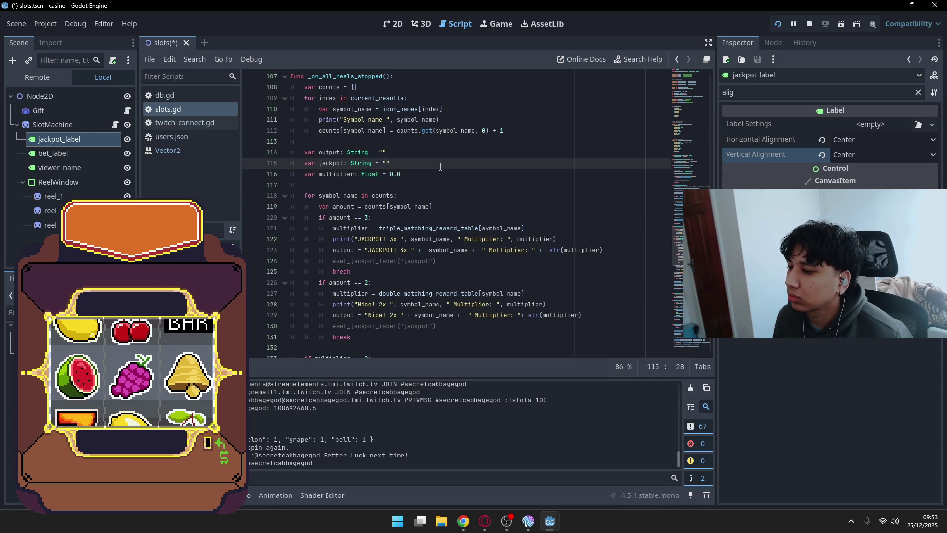
scroll(406, 194, down, 2)
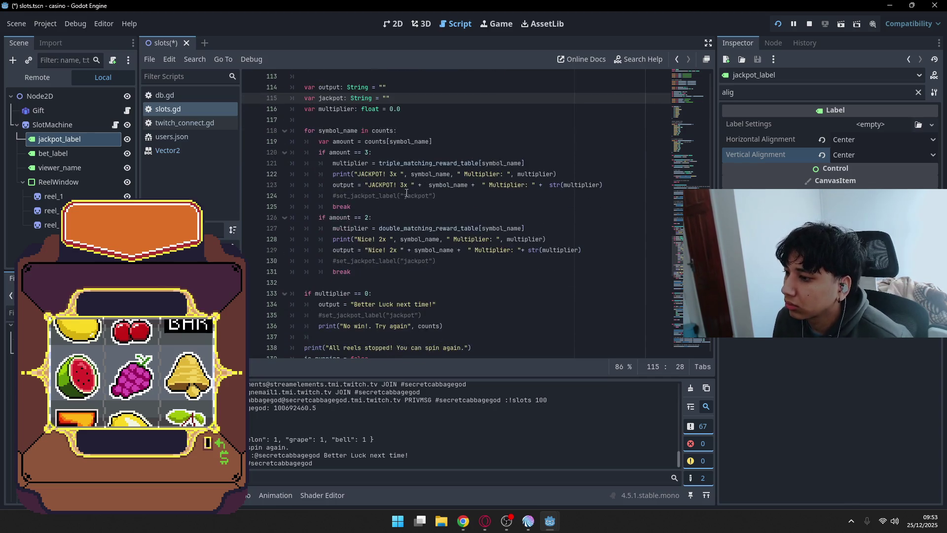
text(")
Add a jackpot assignment line after the JACKPOT output line.
click(616, 186)
key(Return)
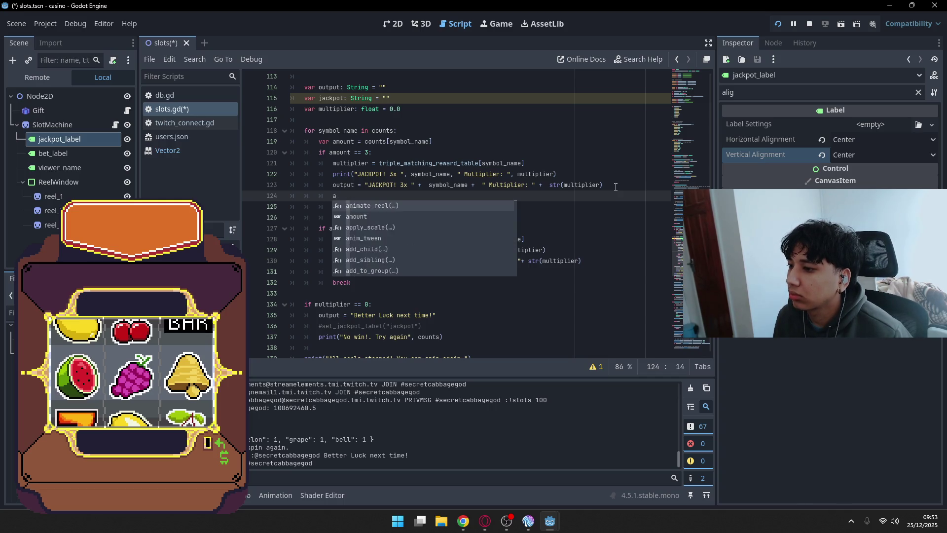
key(Return)
text(= "jackpot)
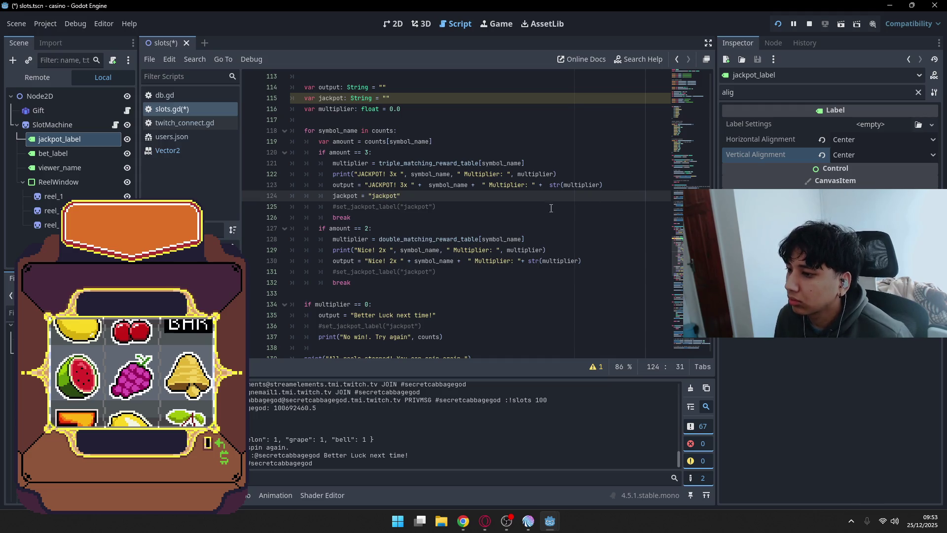
Set jackpot = "winner" in the pair-win branch and remove the blank line before break.
click(490, 272)
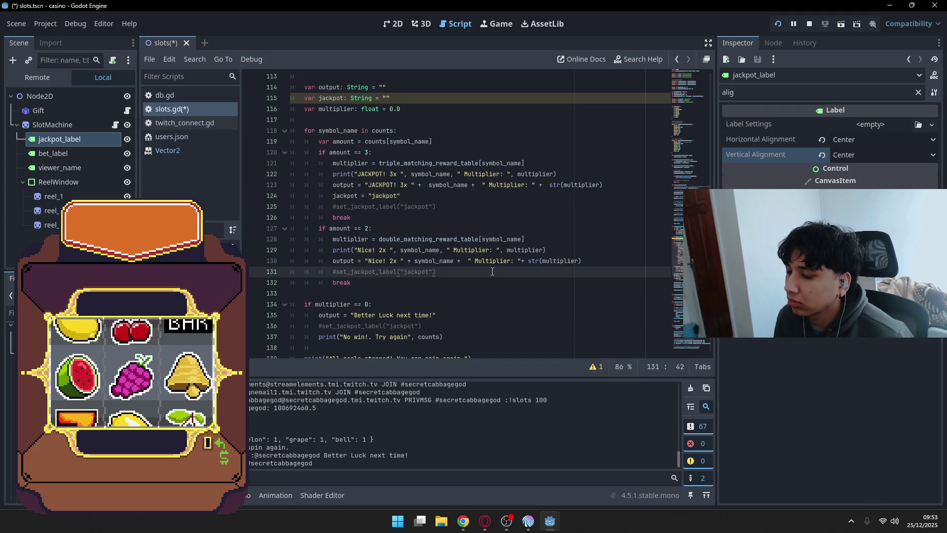
key(Return)
key(ctrl+v)
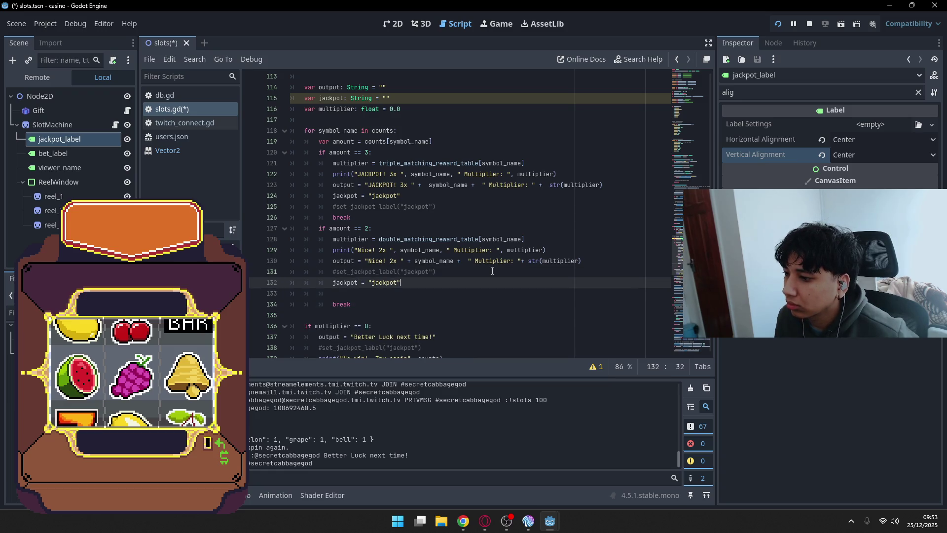
key(Left)
key(ctrl+BackSpace)
text(winne)
text(r)
scroll(420, 247, down, 2)
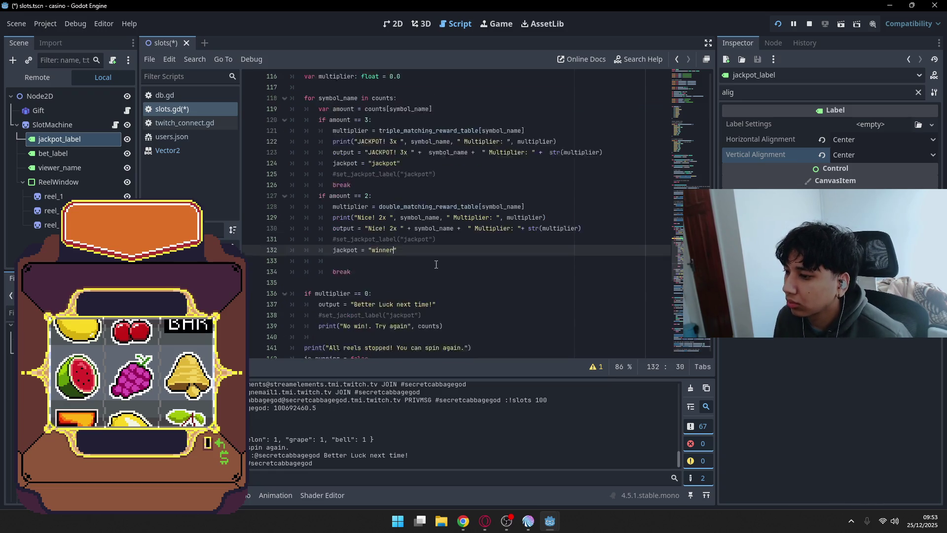
click(388, 228)
key(BackSpace)
scroll(388, 228, down, 2)
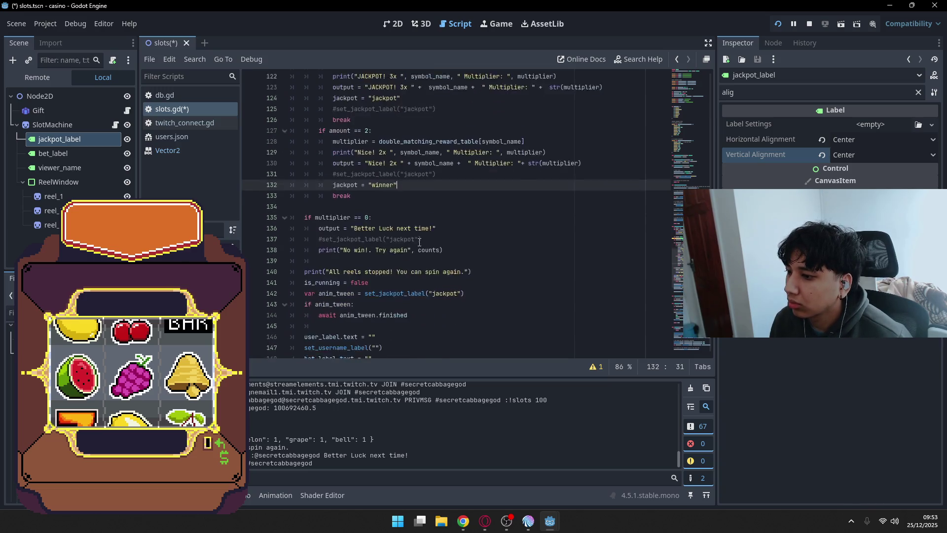
Set jackpot = "unlucky" in the no-win branch after the Better Luck line.
click(522, 193)
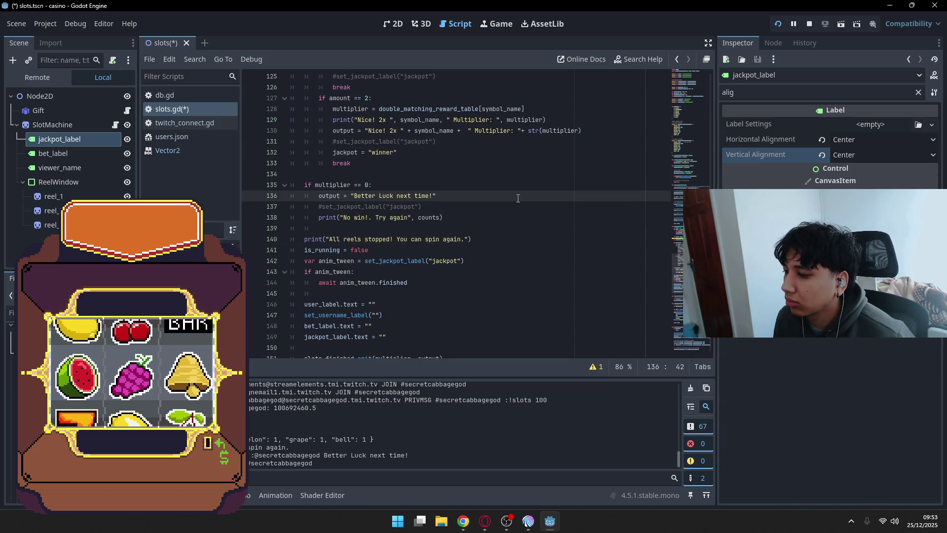
key(Return)
text(jackpot )
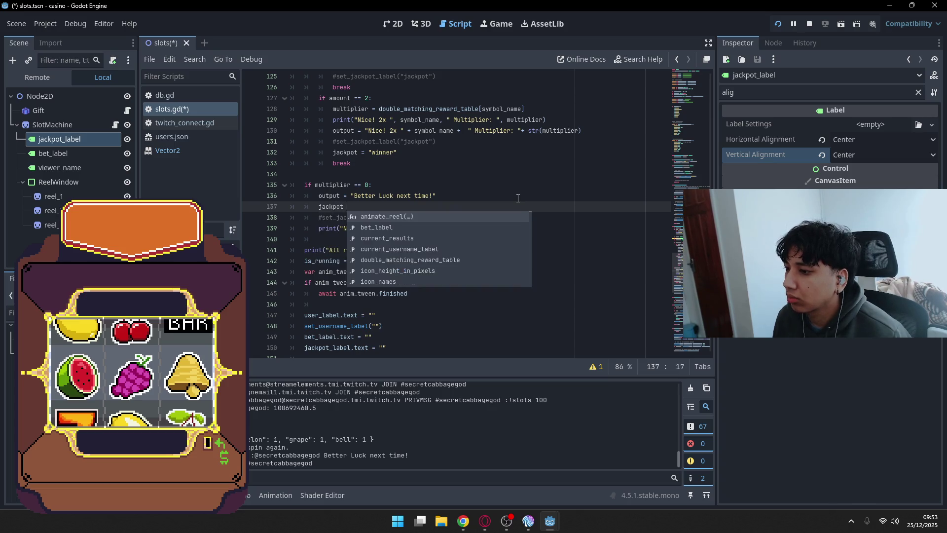
text(= "unl)
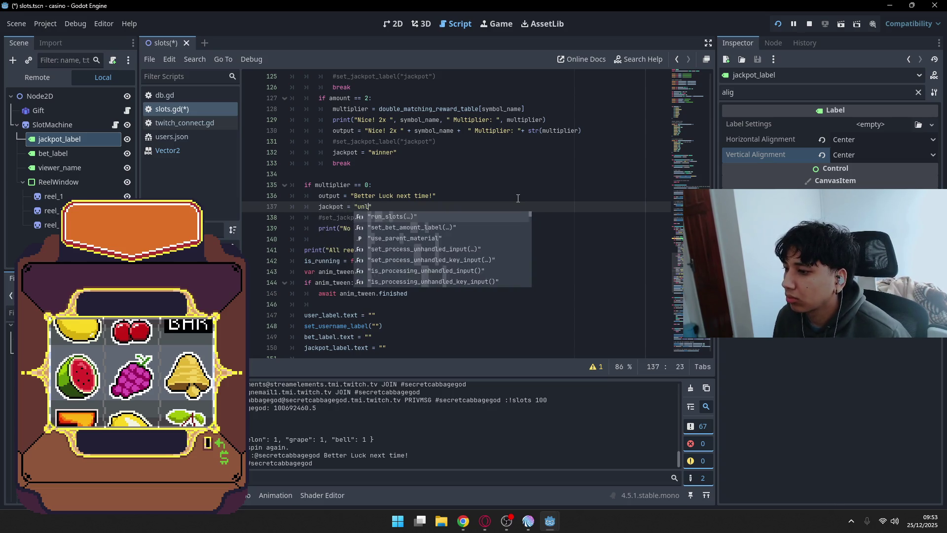
text(ciky)
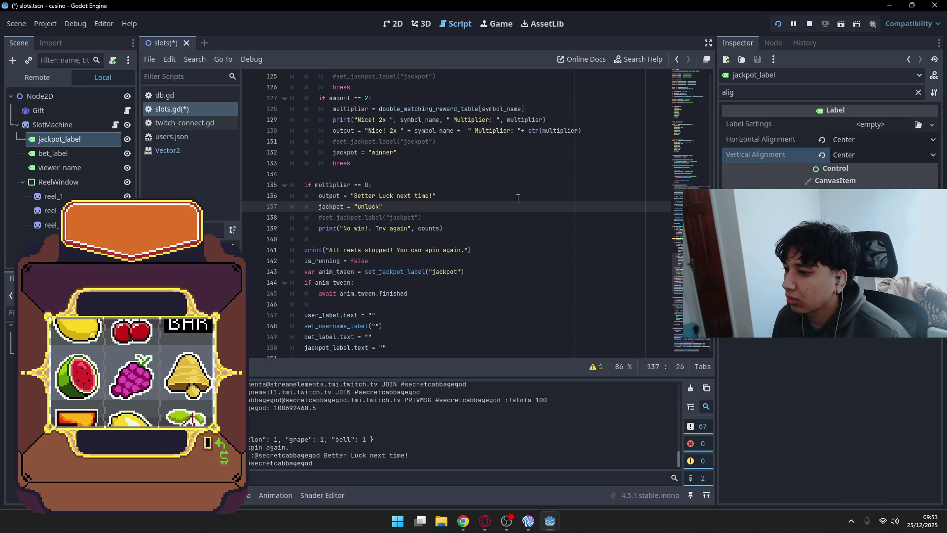
Pass jackpot instead of "jackpot" to set_jackpot_label, save, and run the game.
double_click(446, 272)
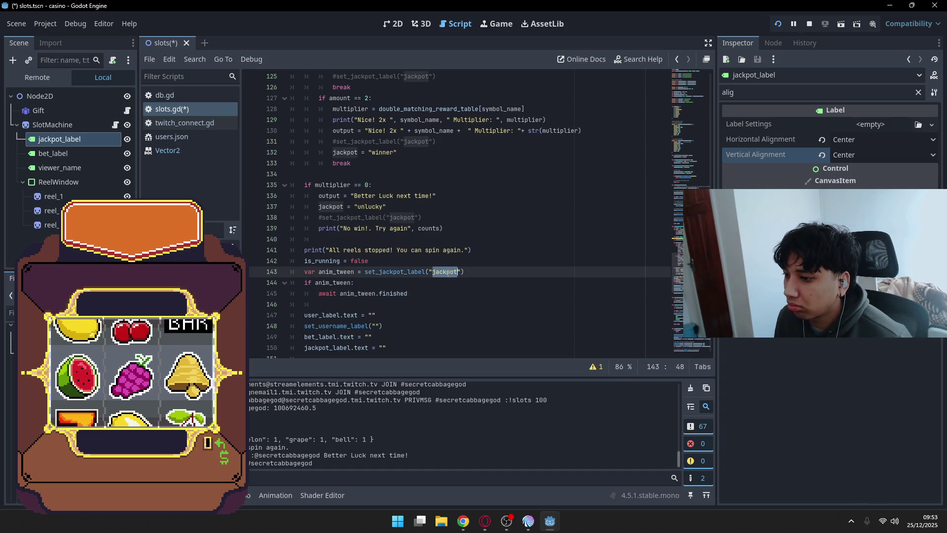
key(BackSpace)
key(BackSpace)
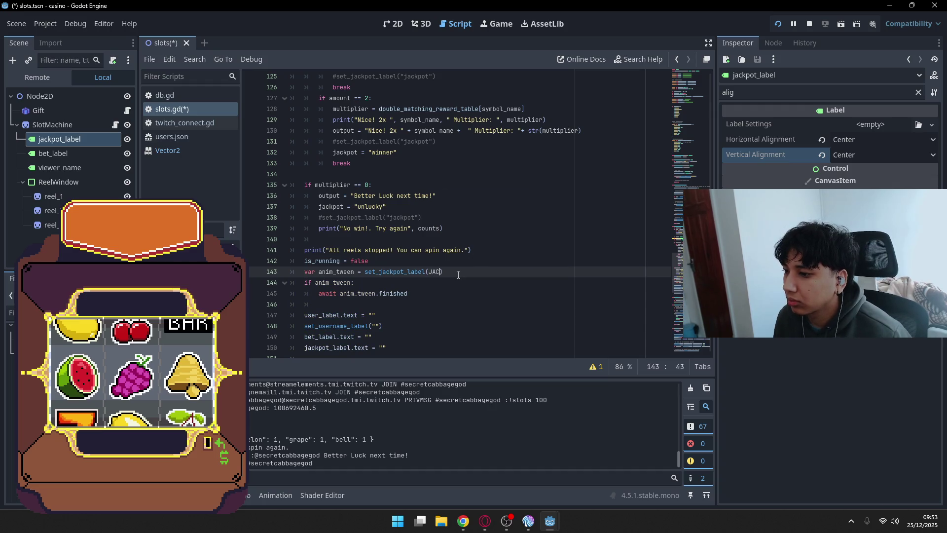
text(J)
key(BackSpace)
text(jackpot)
key(ctrl+s)
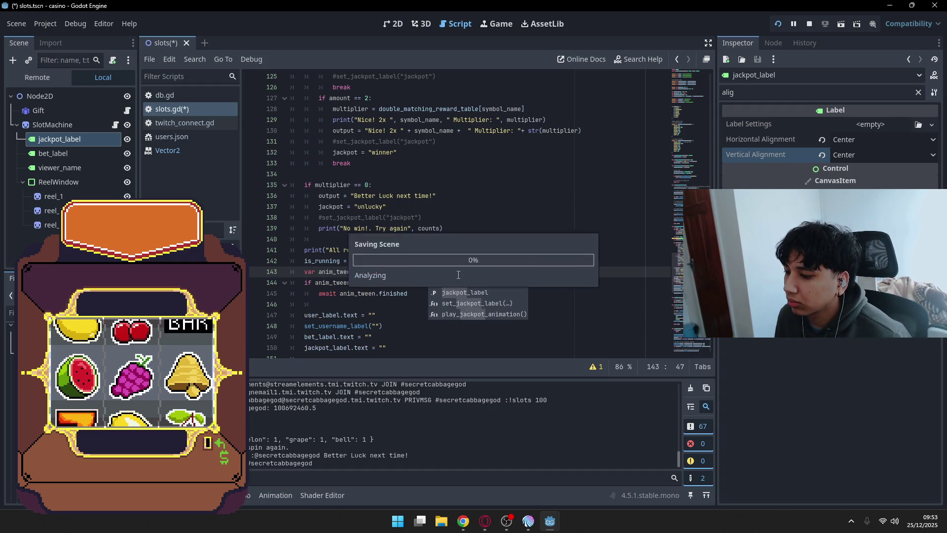
click(534, 272)
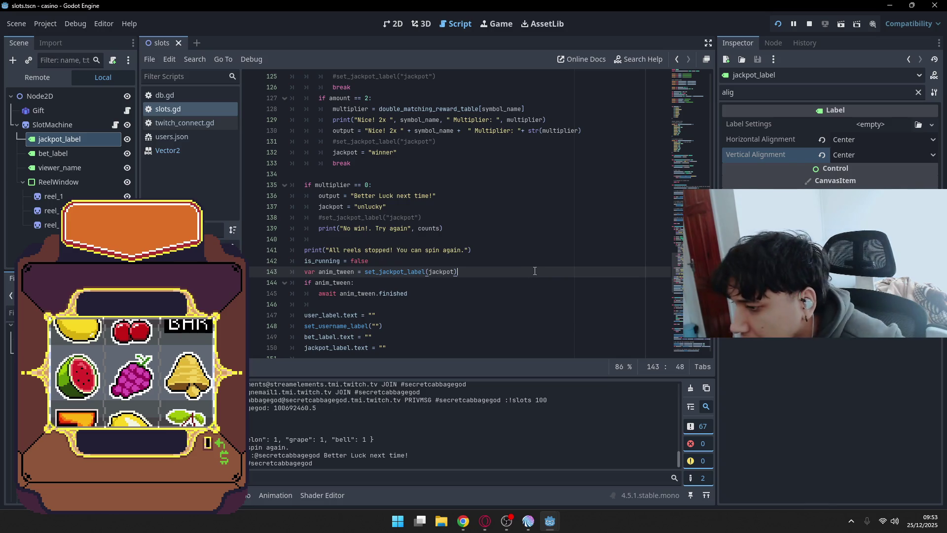
key(Down)
key(Down)
click(777, 23)
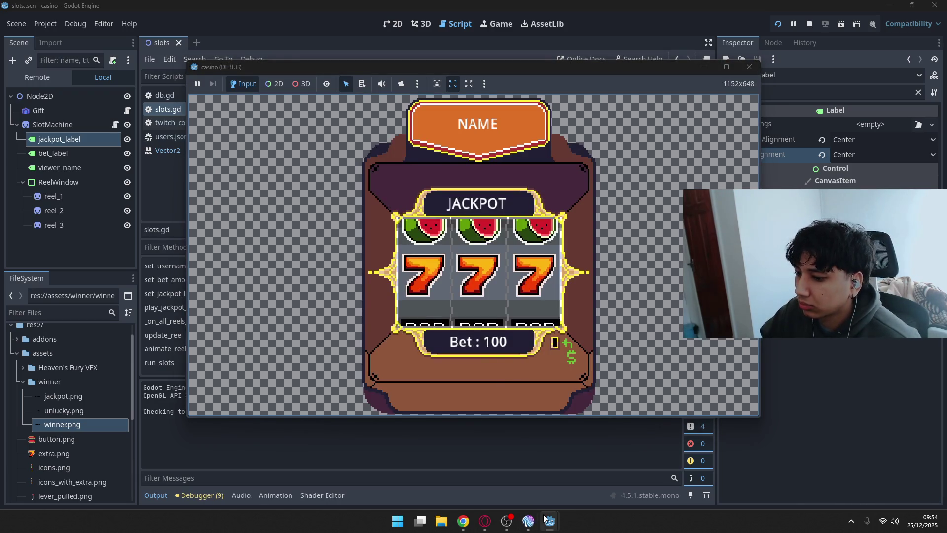
click(528, 521)
click(652, 490)
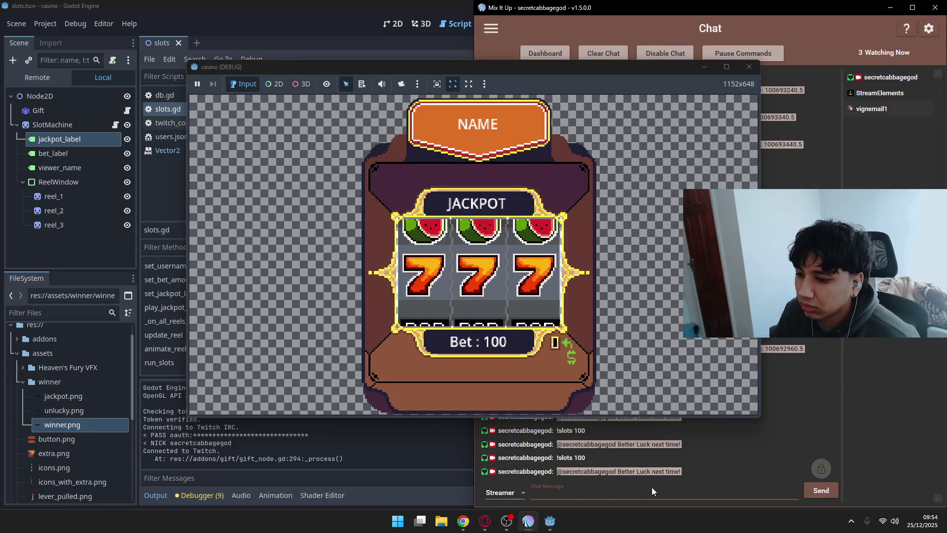
text(!SLO)
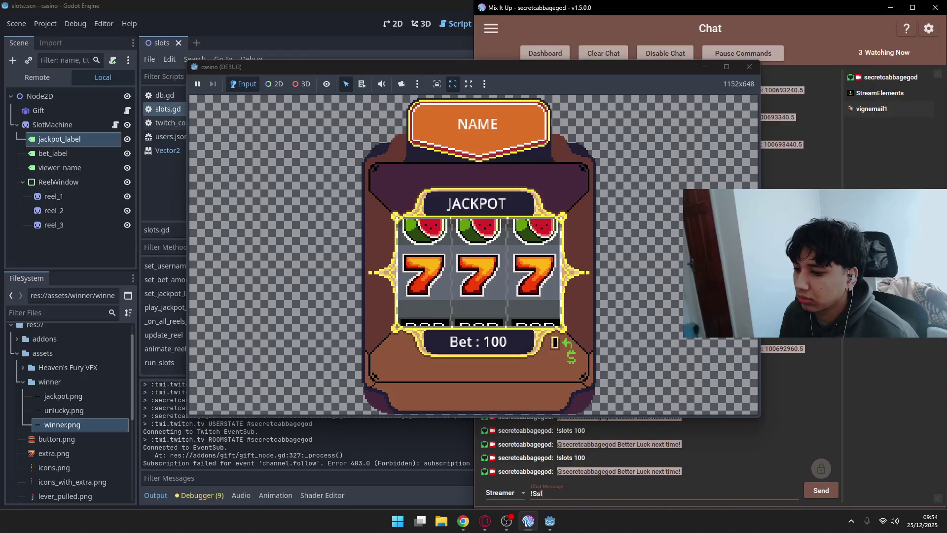
key(BackSpace)
key(BackSpace)
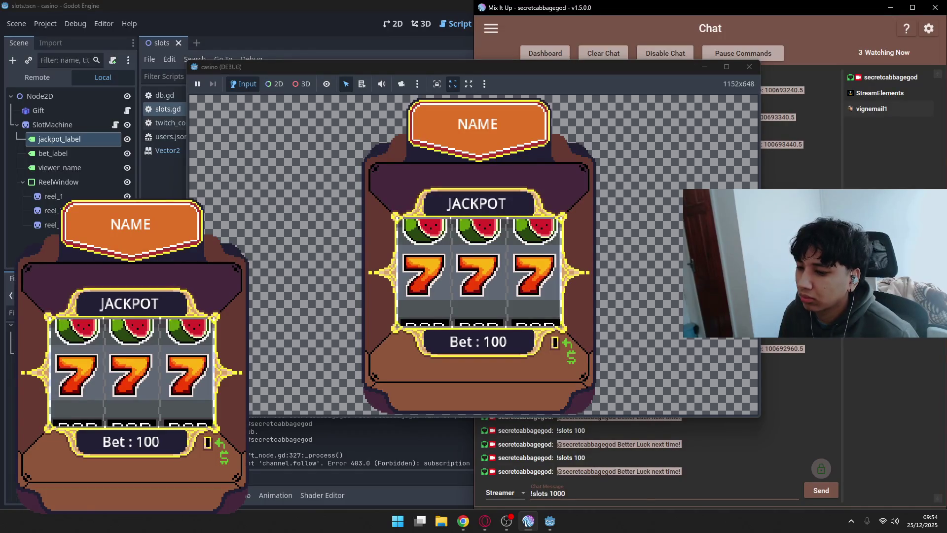
key(Return)
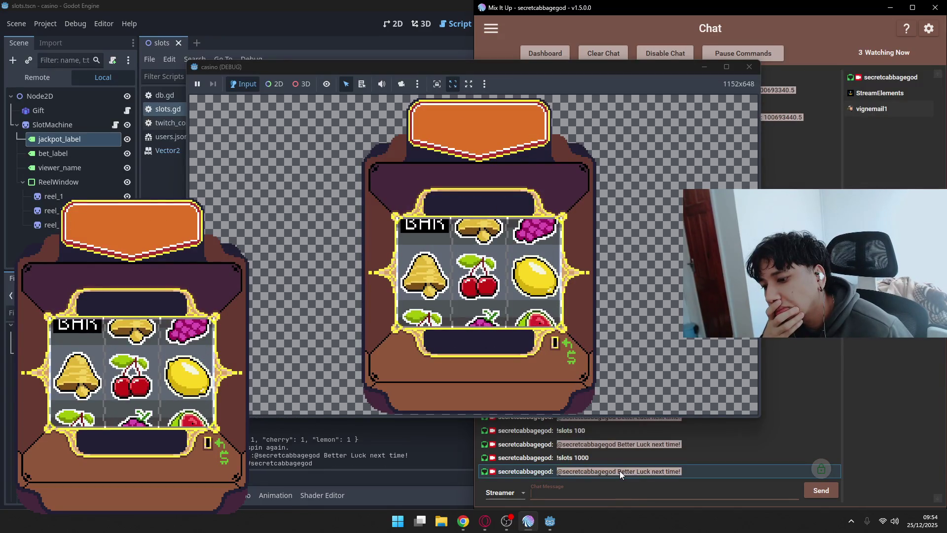
click(586, 493)
text(!slots 1000)
key(Return)
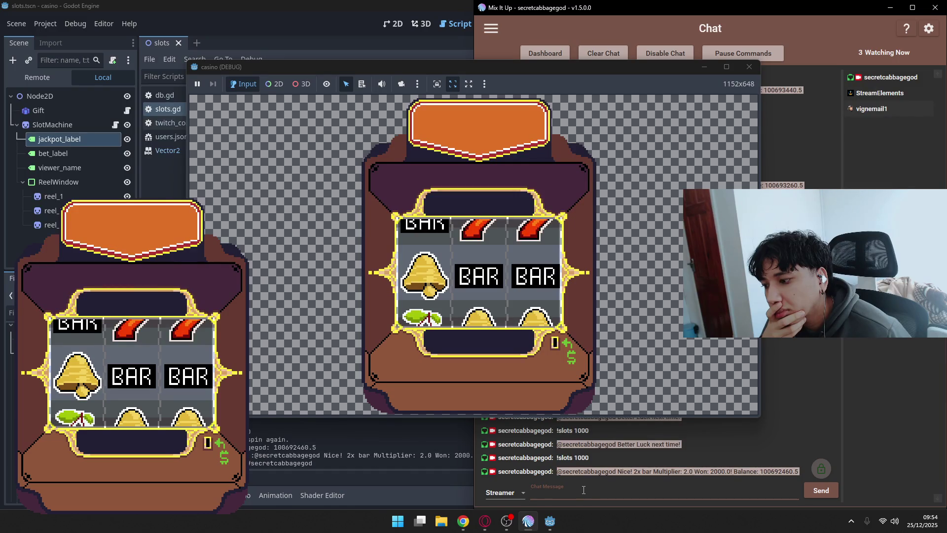
text(!slots 1000)
key(Return)
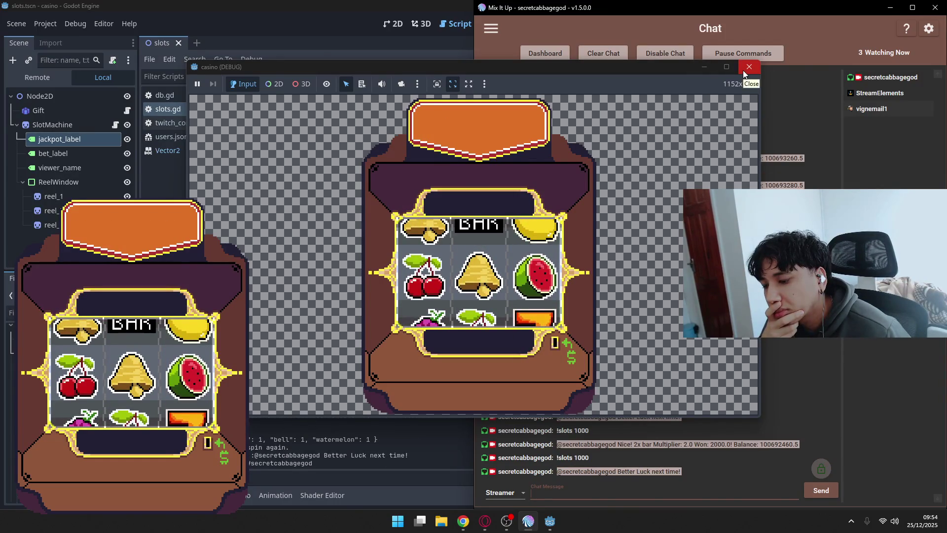
text(!slots 1000)
key(Return)
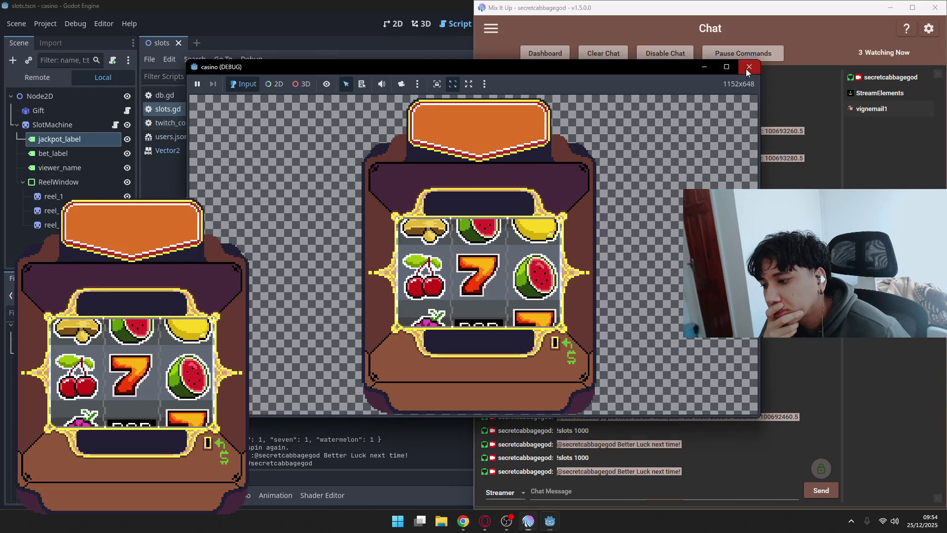
click(744, 69)
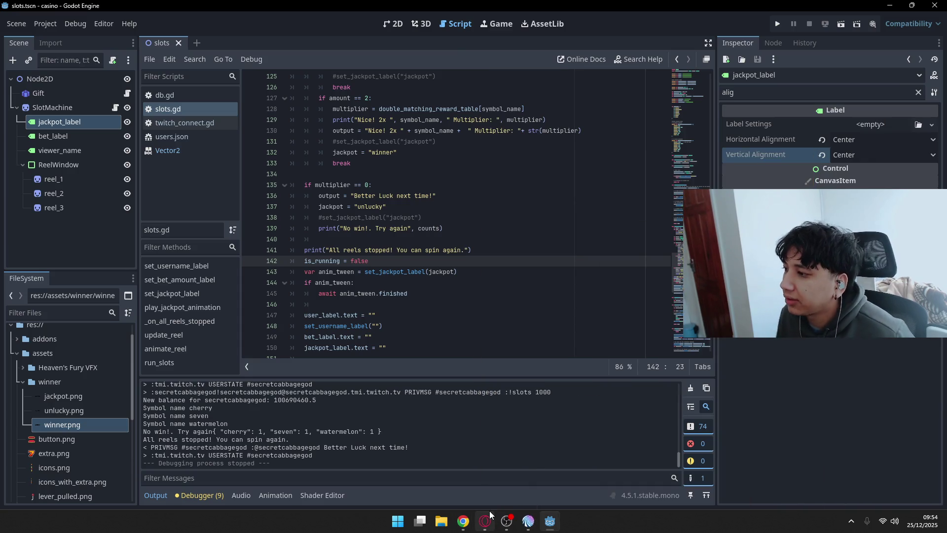
Launch GitHub Desktop and clear the commit text mistakenly typed into the file filter.
key(super)
text(git)
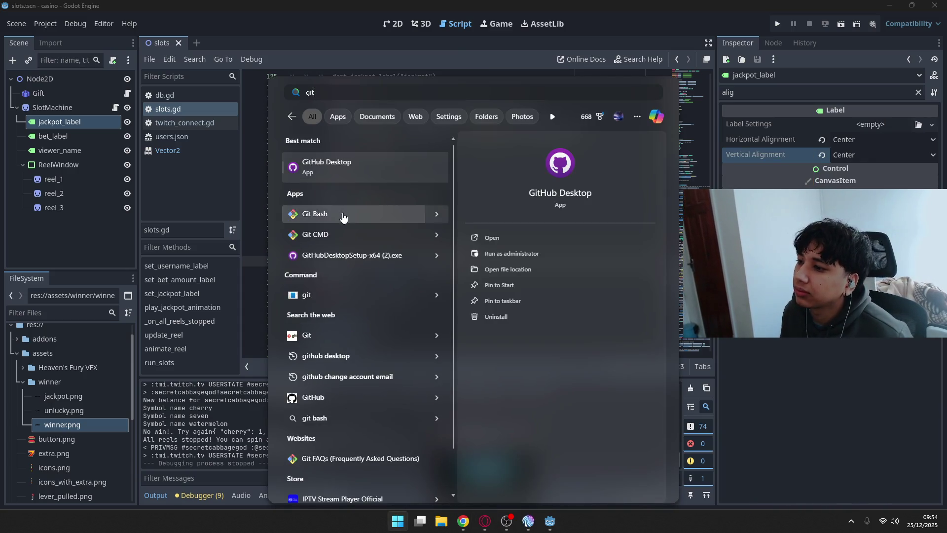
key(Escape)
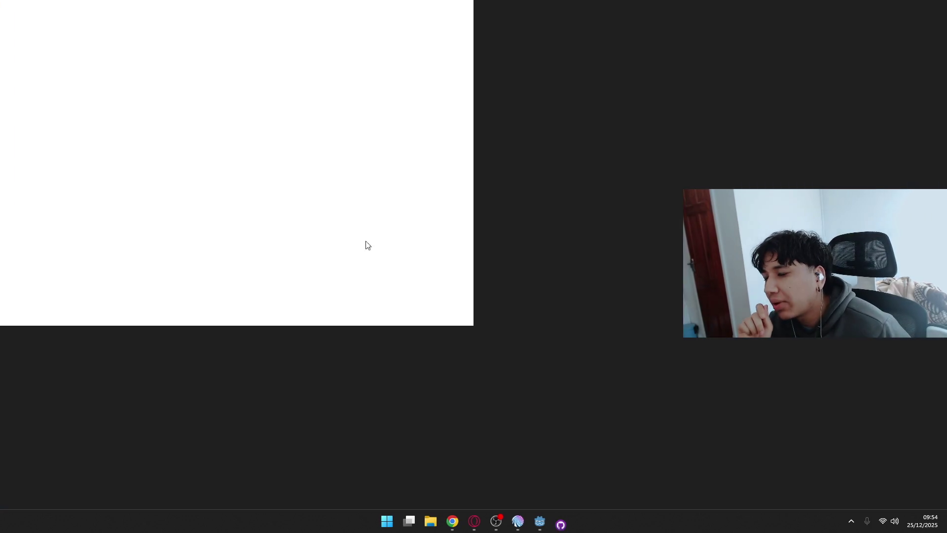
scroll(84, 195, down, 3)
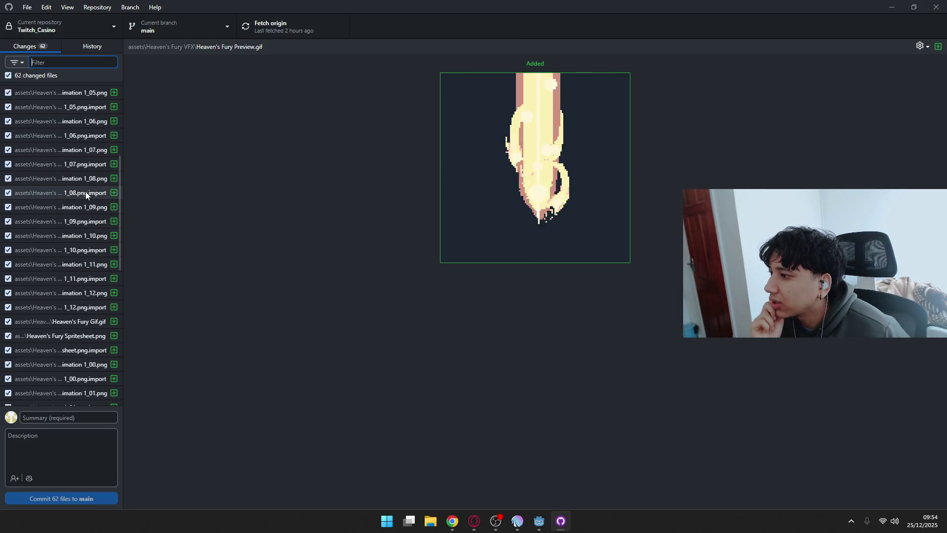
text(ADDED SOME FIRE A)
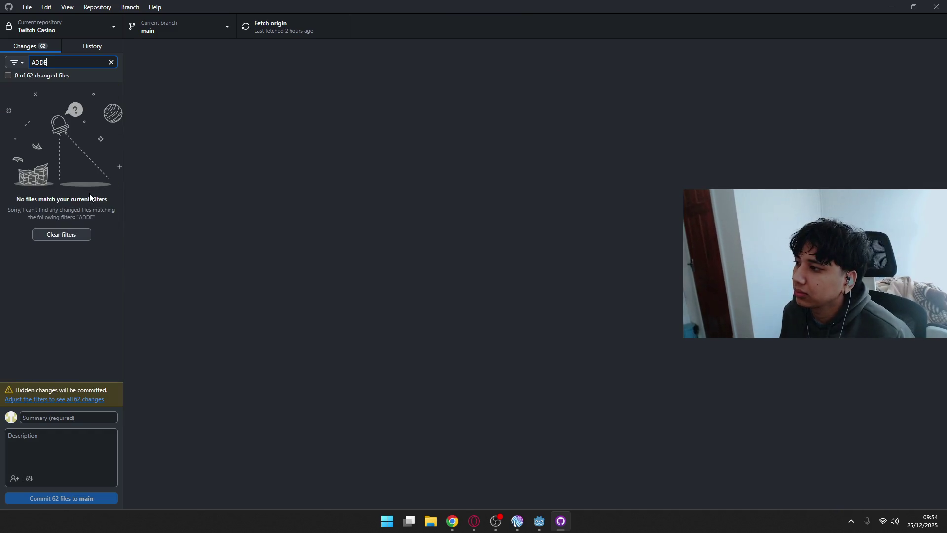
text(SSETS. nee)
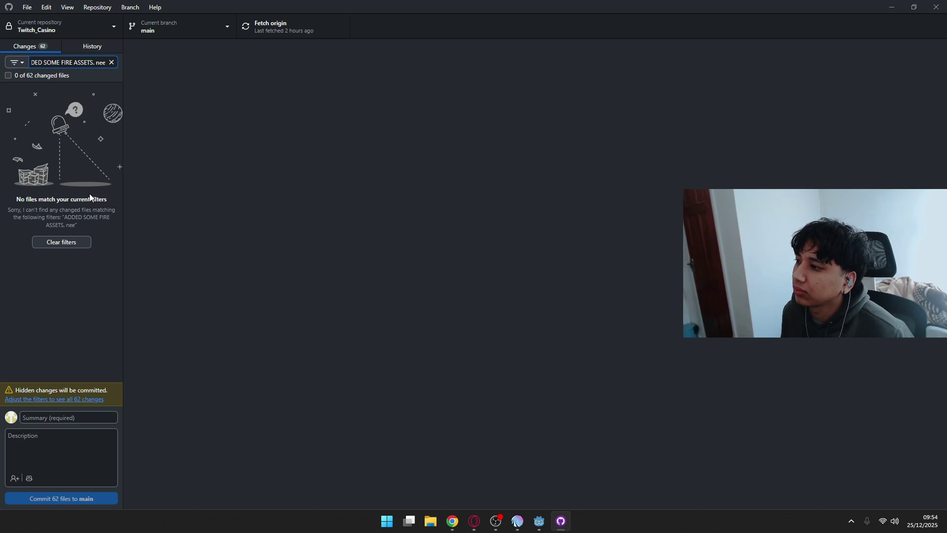
key(ctrl+a)
key(BackSpace)
Commit the 62 files to main as 'added some assets. AND A jackpot…' and push to origin.
click(83, 418)
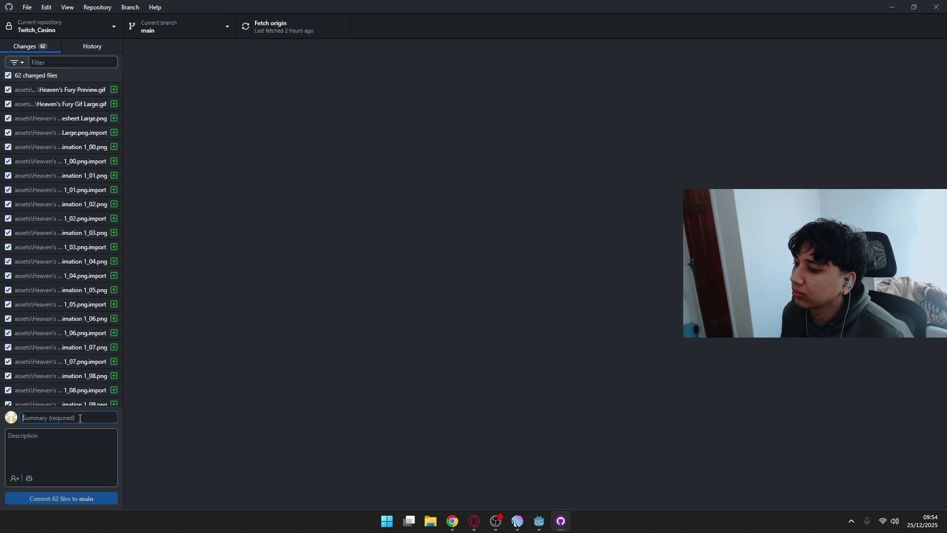
text(added so)
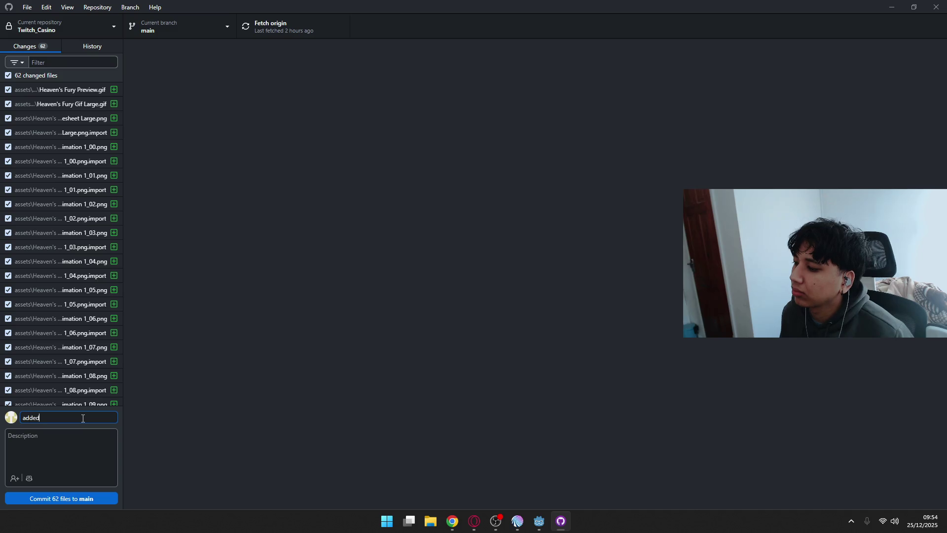
text(me assets.)
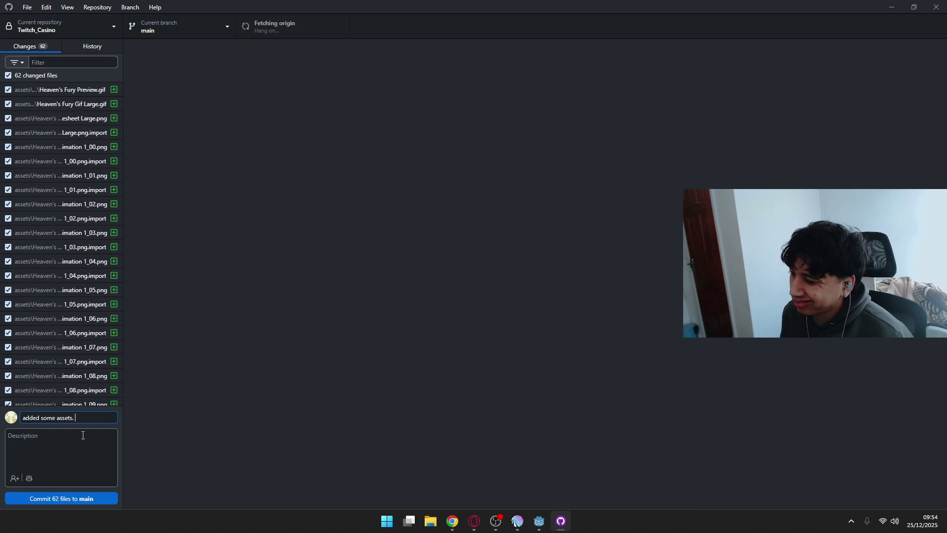
text( AND Aj ja)
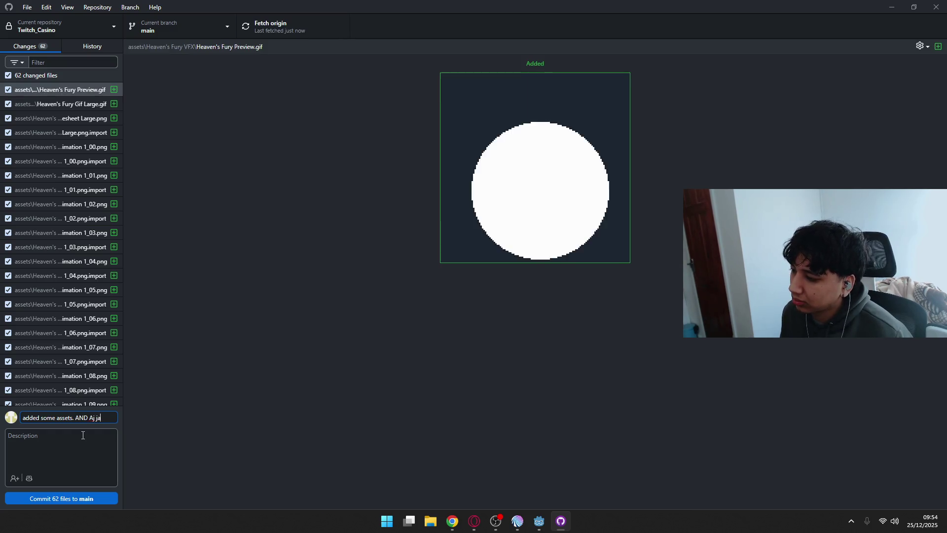
text(ckpot label)
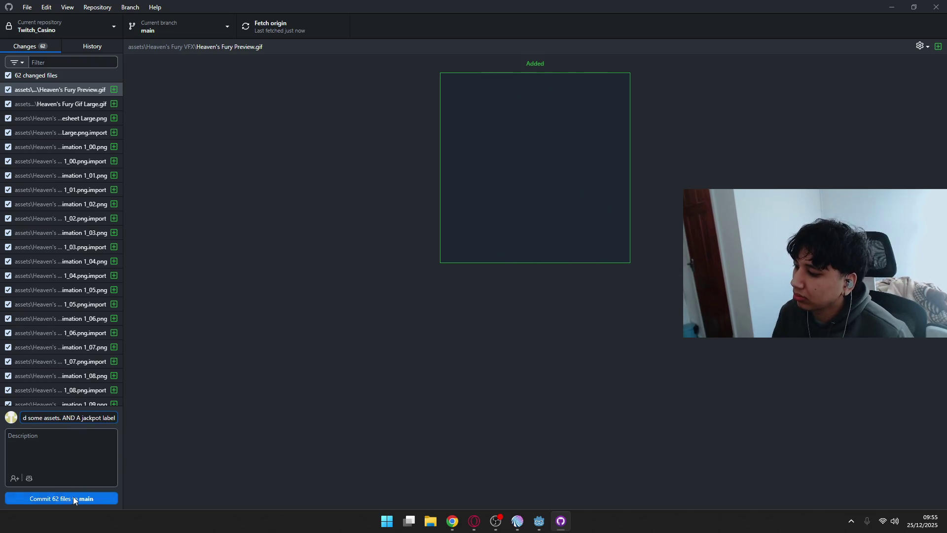
click(73, 496)
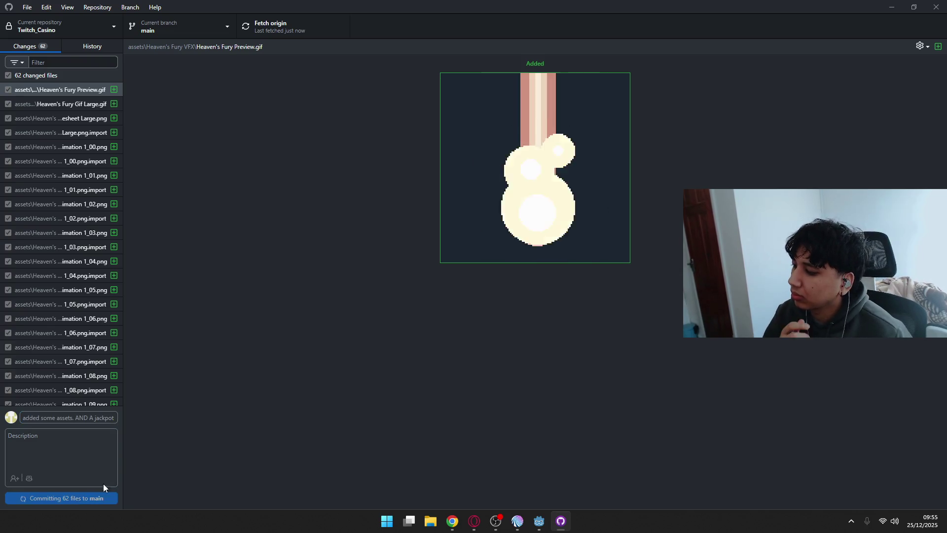
click(665, 141)
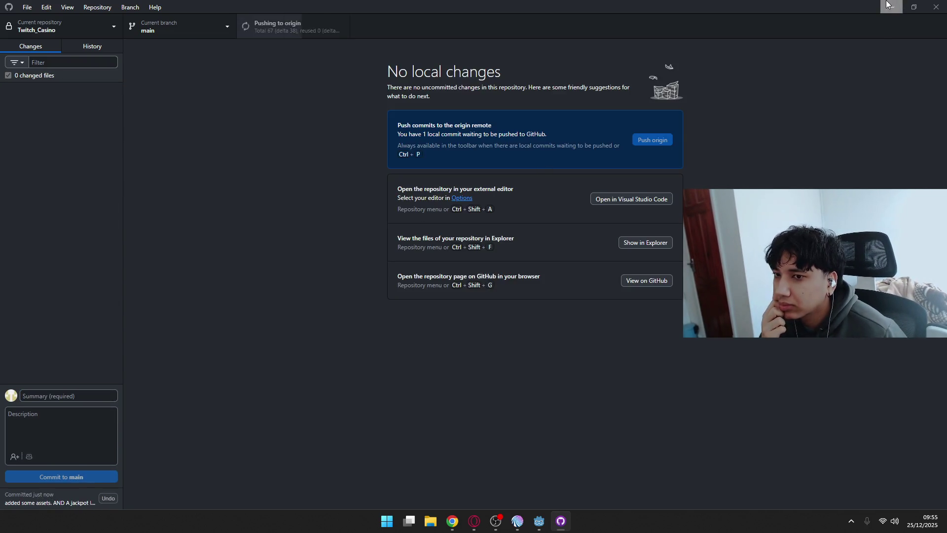
key(alt+Tab)
click(524, 239)
Review the no-win, double-match winner and multiplier lines in slots.gd.
scroll(493, 247, up, 2)
click(485, 254)
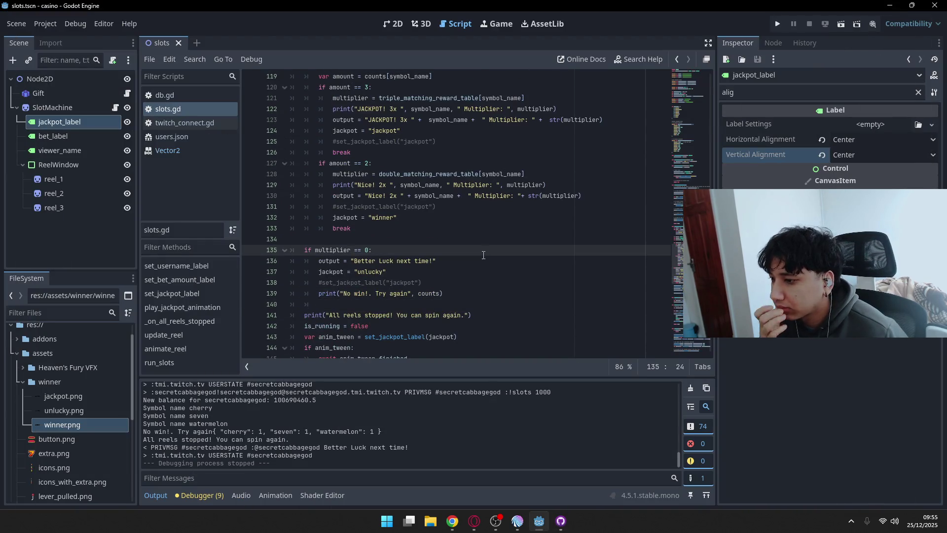
click(560, 173)
scroll(560, 164, up, 6)
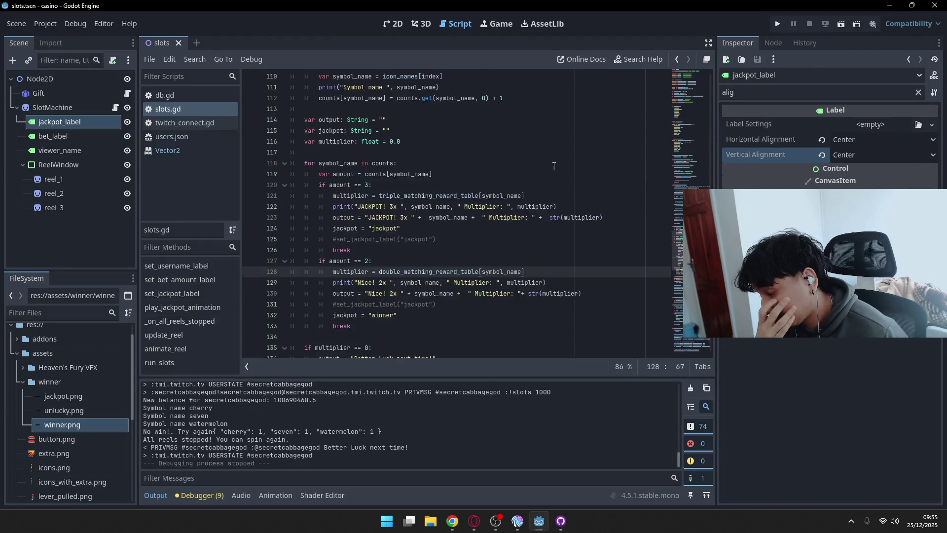
click(438, 237)
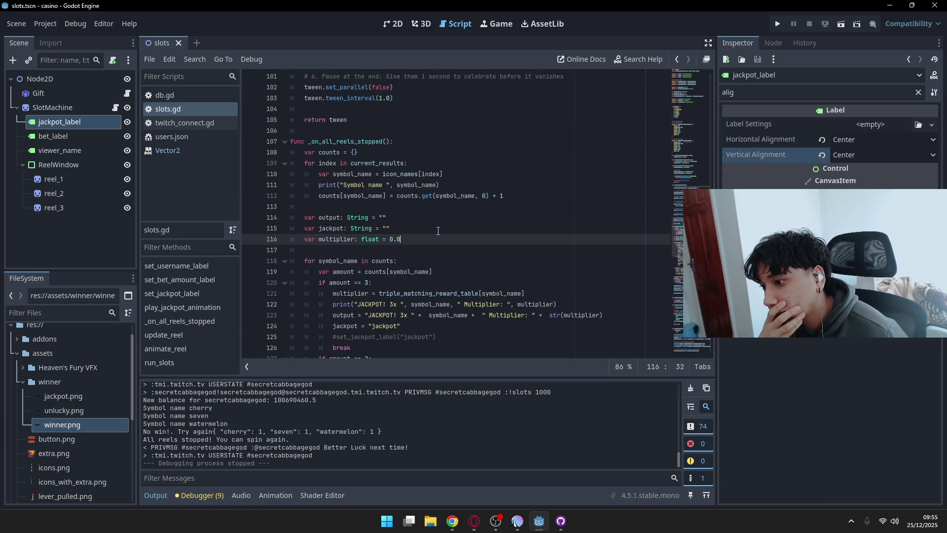
Bring Chrome forward and load YouTube in a new tab.
mouse_move(459, 521)
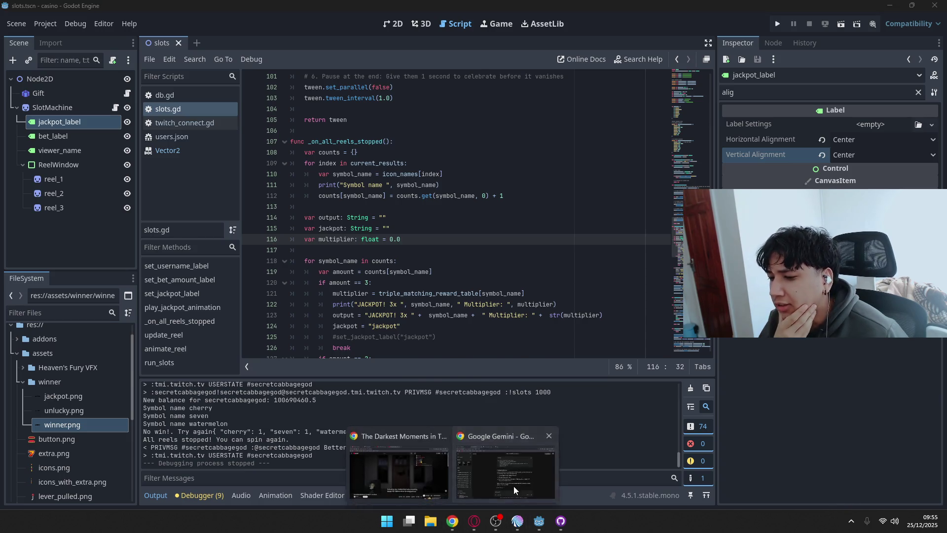
click(473, 452)
click(496, 10)
click(47, 52)
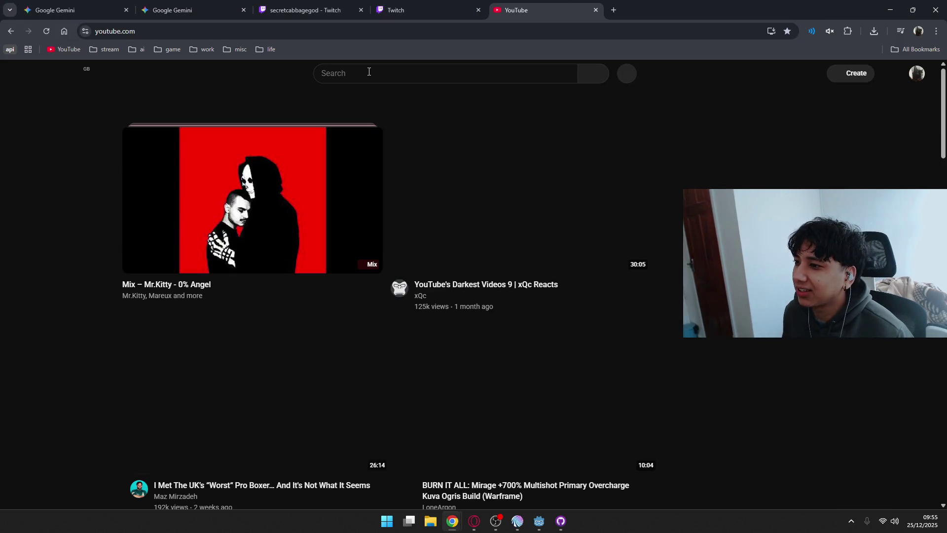
Search YouTube for JACKPOT and preview the slot machine jackpot sound effect.
text(JACKPOT)
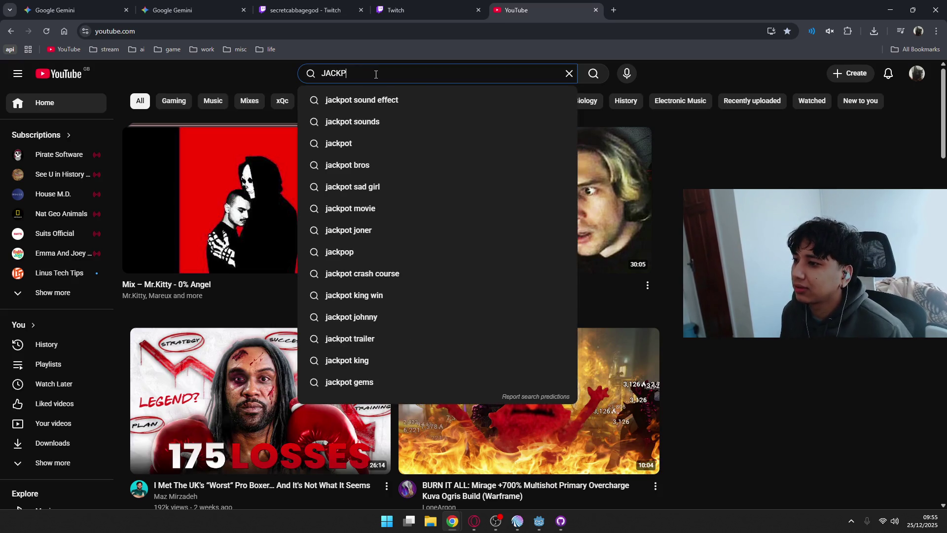
key(Return)
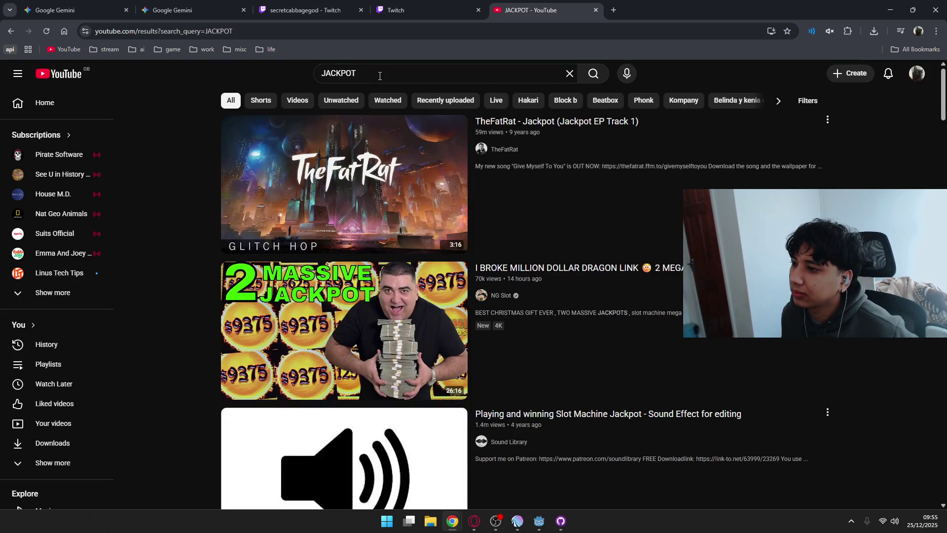
click(379, 75)
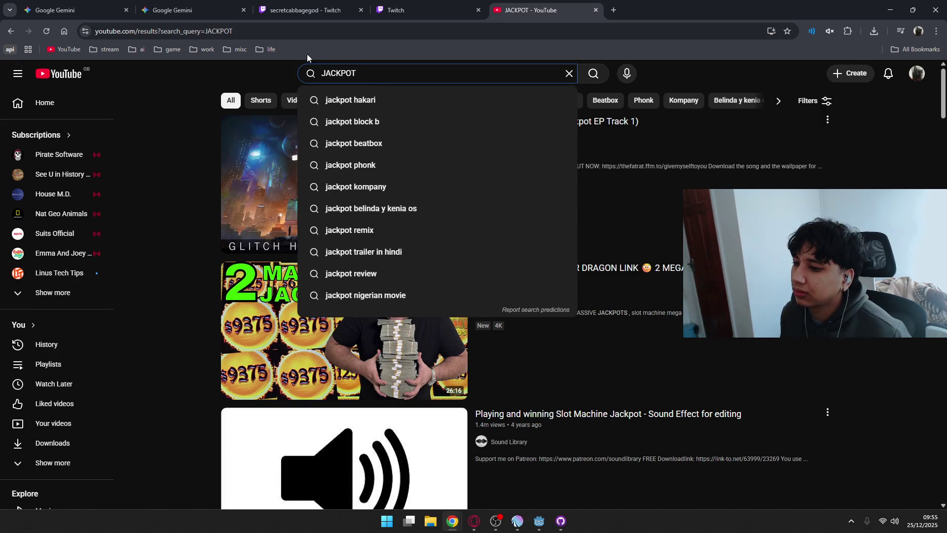
scroll(307, 353, down, 2)
click(306, 353)
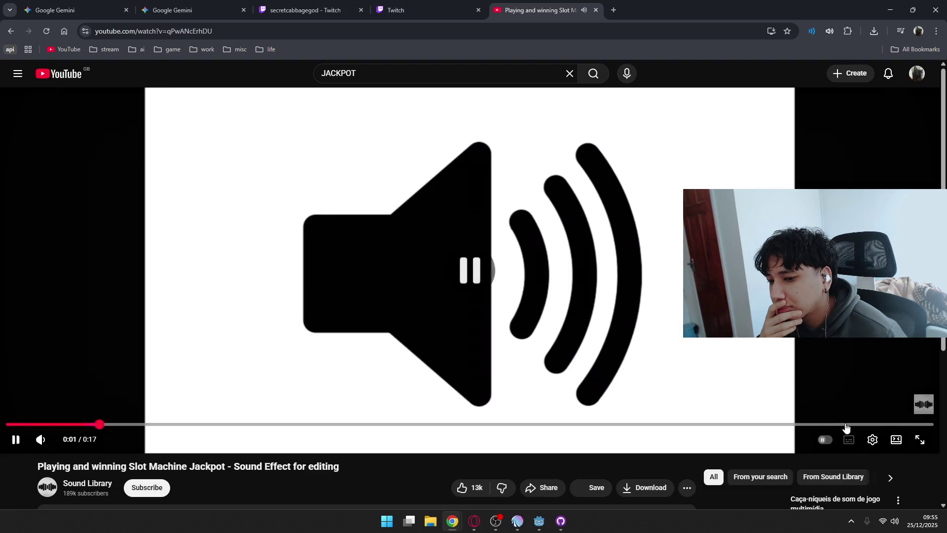
click(844, 425)
click(794, 376)
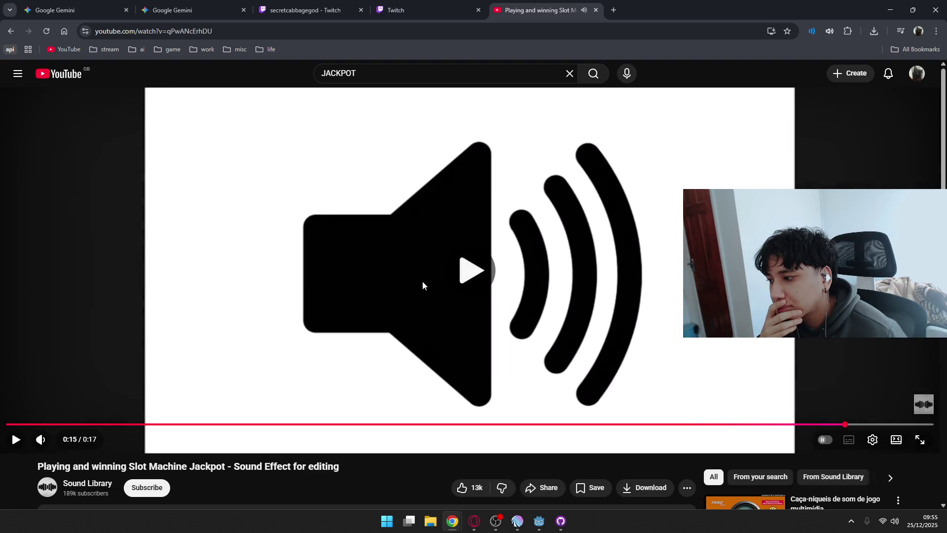
Search 'gojo JACKPOT' and open the Hakari domain expansion video.
key(alt+Left)
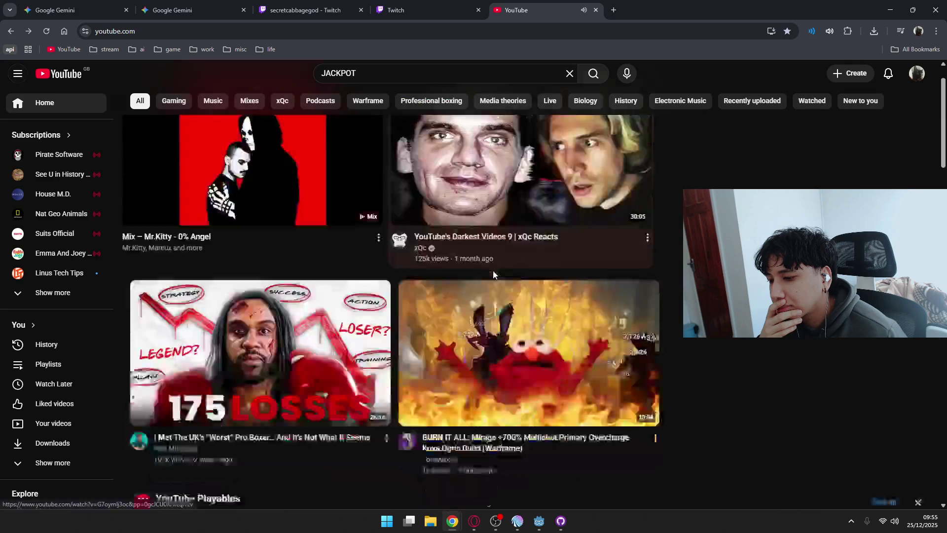
scroll(324, 287, up, 3)
click(410, 73)
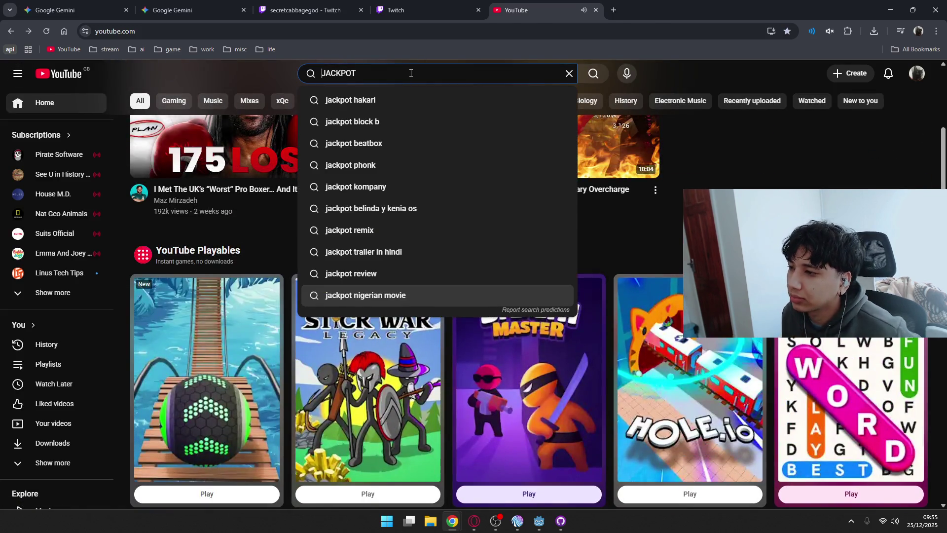
key(Home)
text(g)
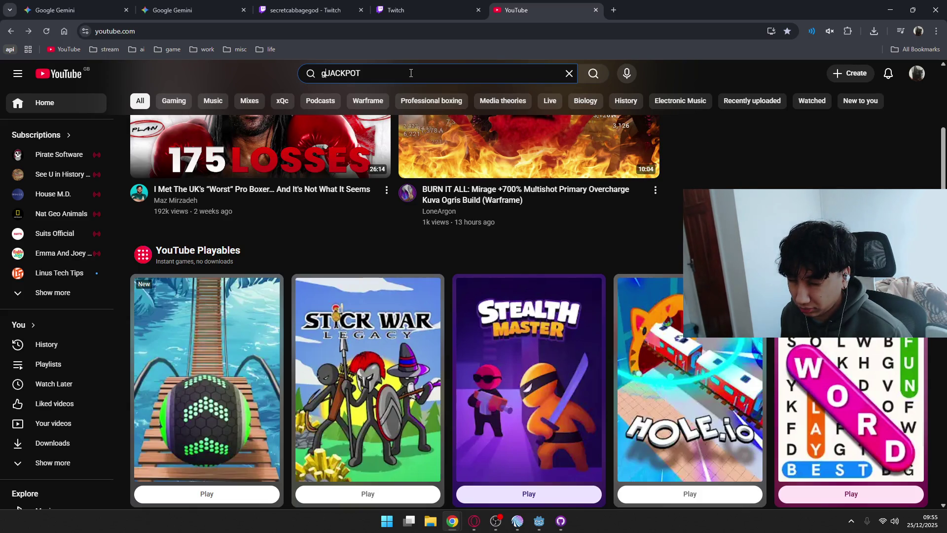
text(ojo)
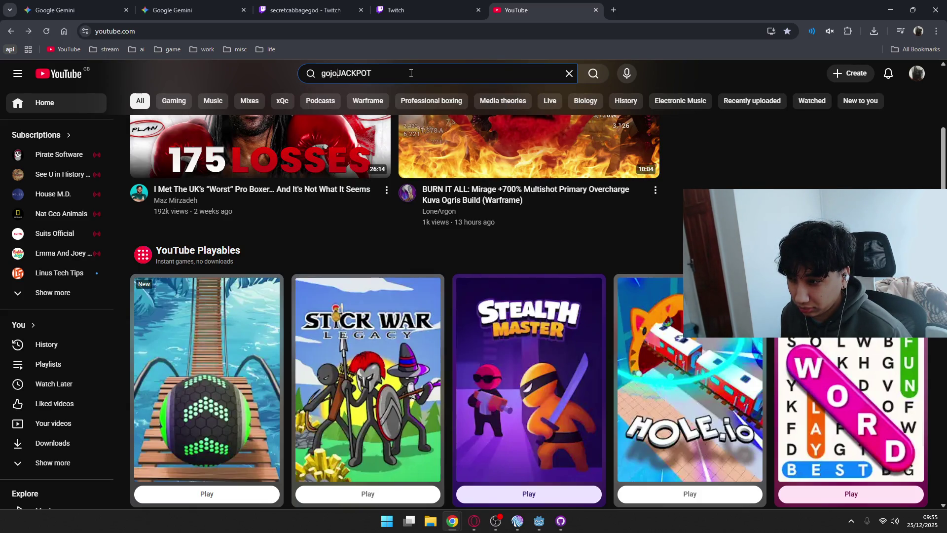
key(Return)
click(328, 74)
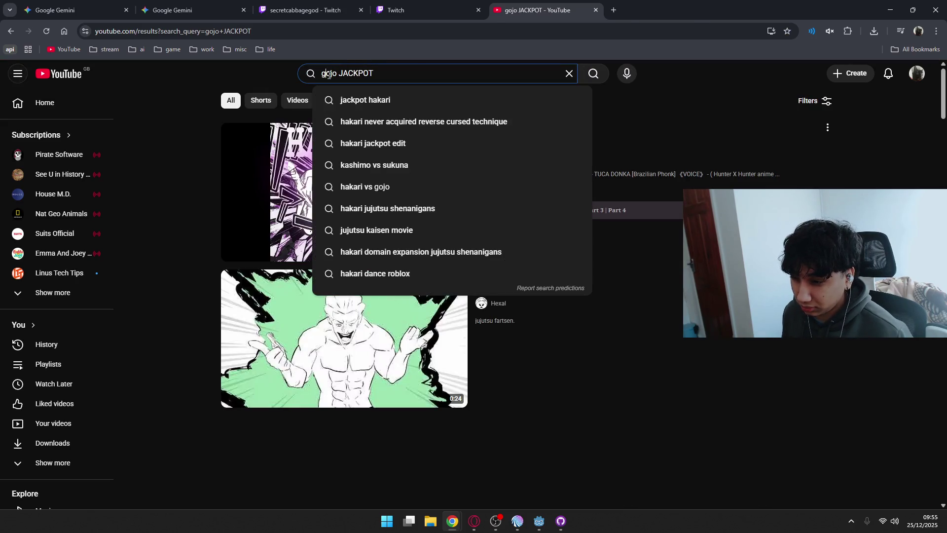
click(219, 218)
click(245, 326)
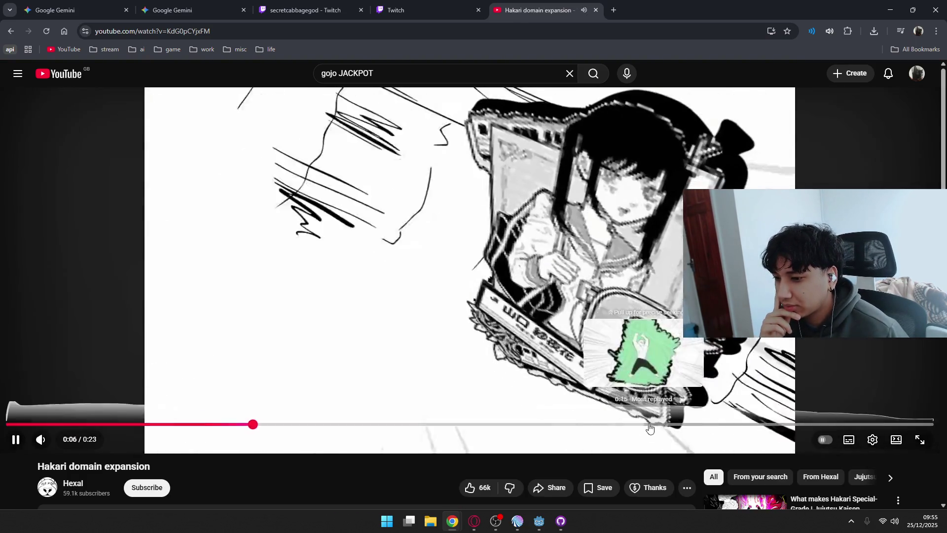
Scrub the Hakari video to 0:13 and expand its description to see the music used.
mouse_move(642, 423)
mouse_down()
mouse_move(846, 423)
mouse_move(540, 432)
mouse_up()
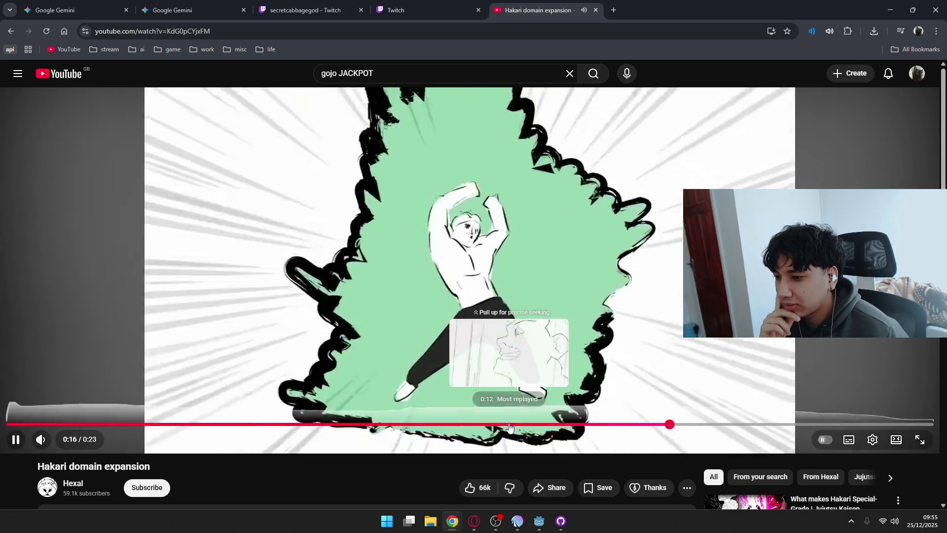
click(515, 424)
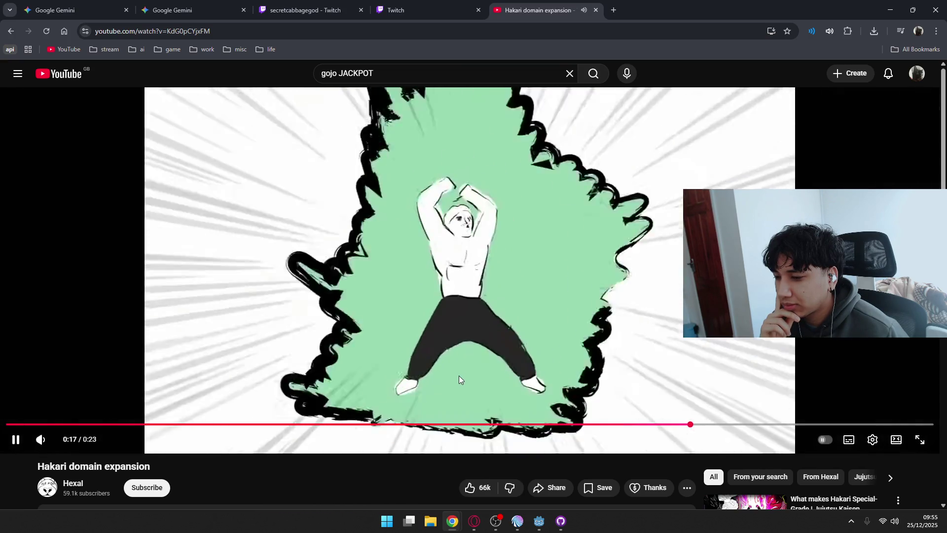
scroll(461, 377, down, 1)
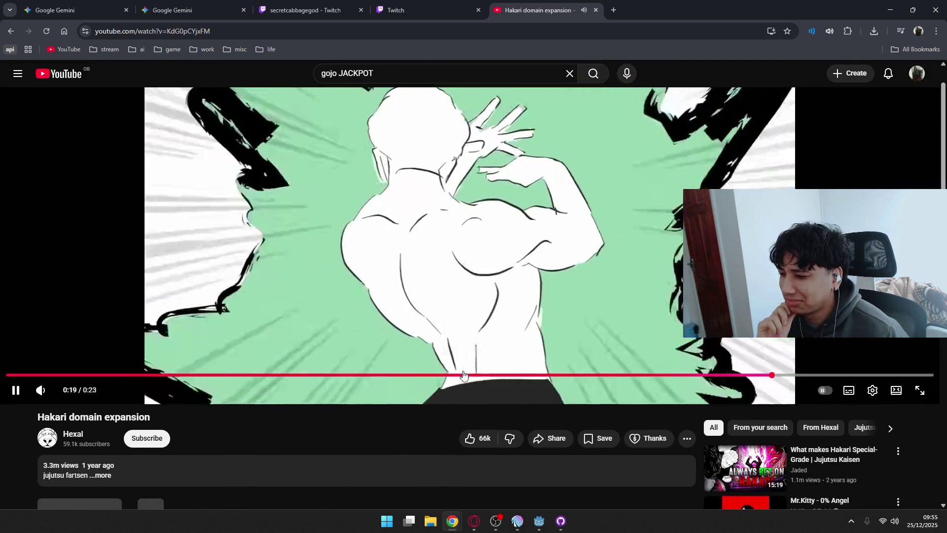
scroll(374, 380, down, 3)
click(292, 332)
scroll(294, 359, down, 1)
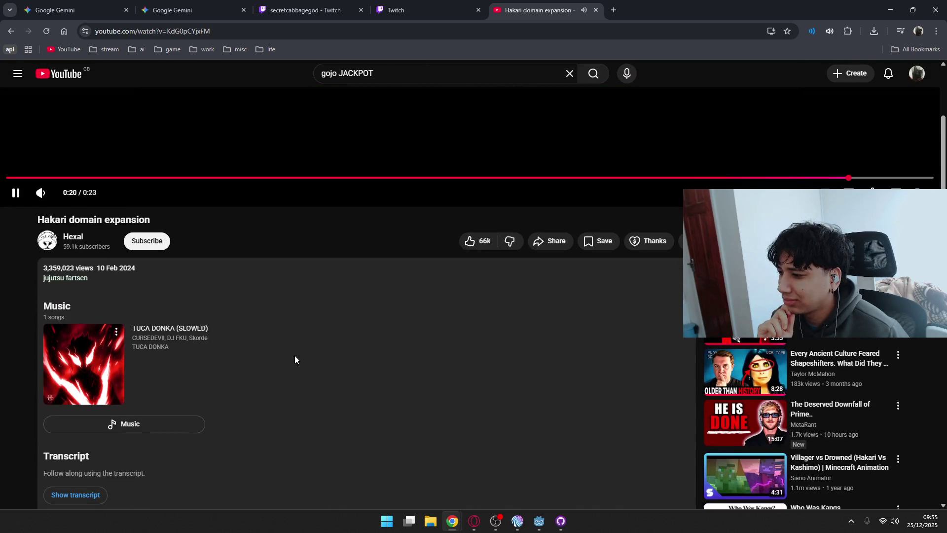
Search 'Tuca donka', preview and pause a result, then open a blank tab.
click(457, 73)
key(ctrl+a)
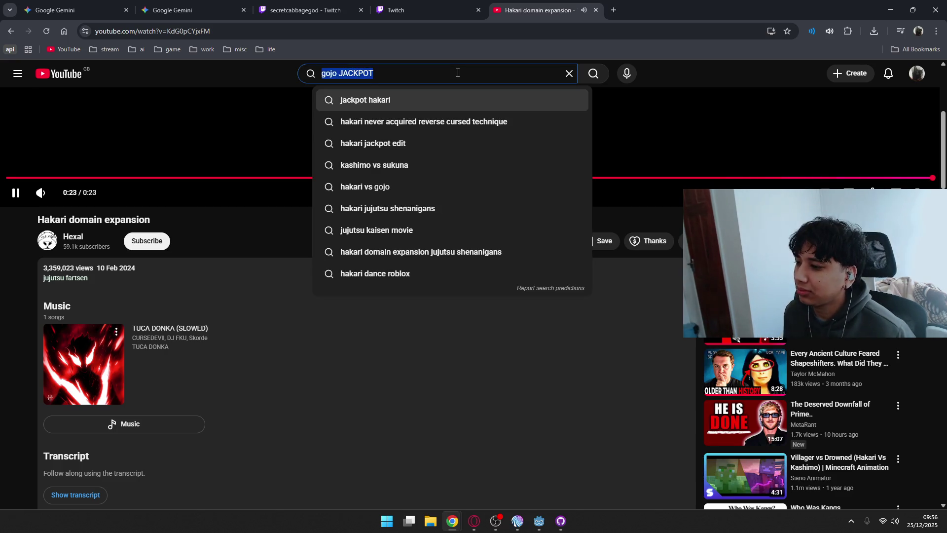
text(TIC)
key(BackSpace)
key(BackSpace)
text(uca do)
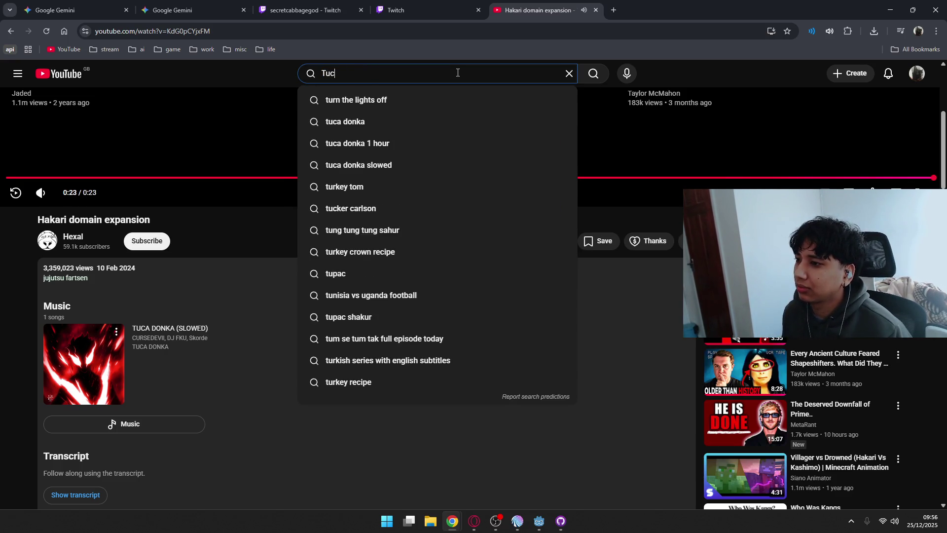
text(nka)
key(Return)
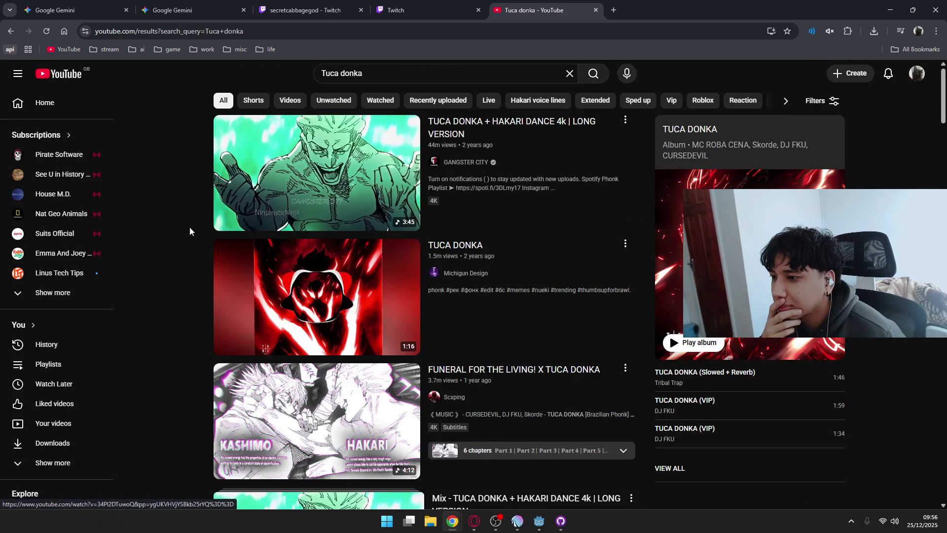
scroll(192, 232, down, 2)
scroll(261, 231, down, 3)
click(375, 173)
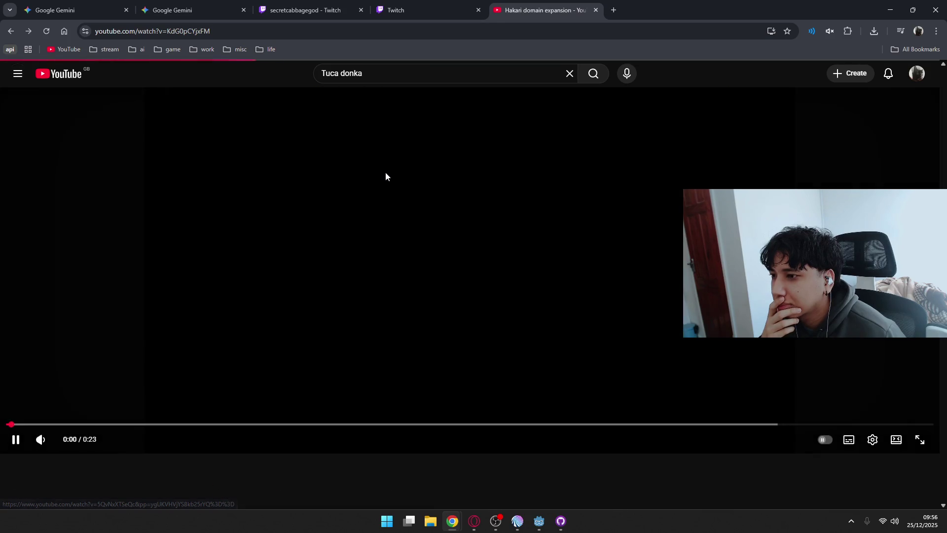
click(344, 266)
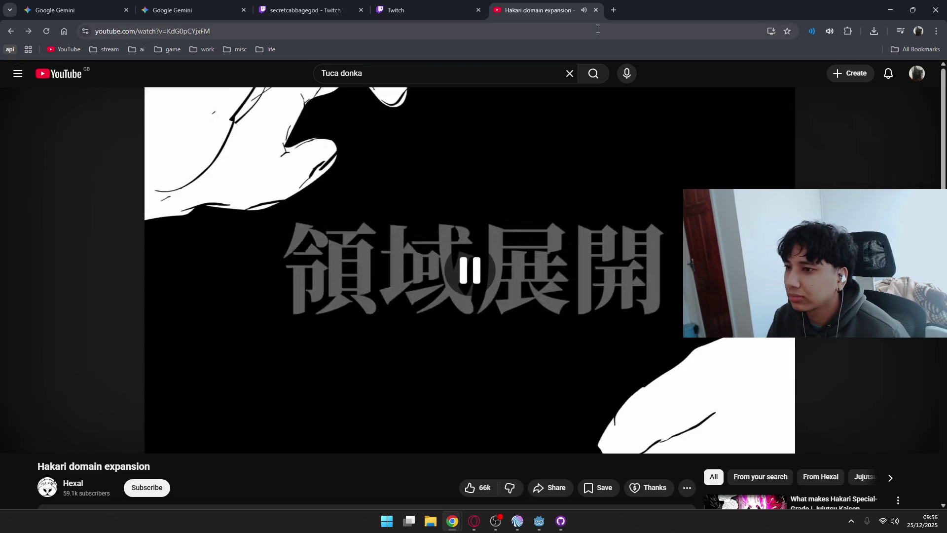
click(617, 9)
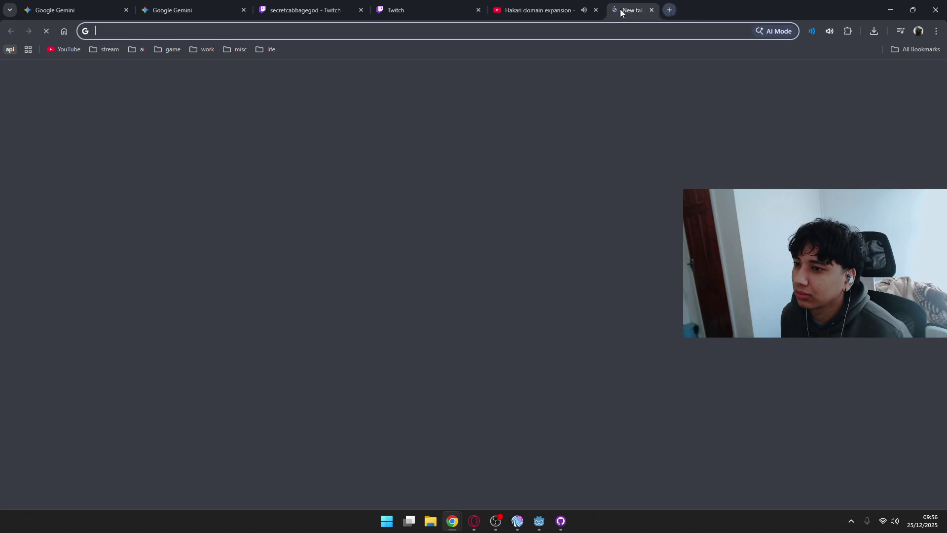
Search the web for 'download youtube audio' and open the Y2Mate YouTube to MP3 converter.
text(dwownload youtube )
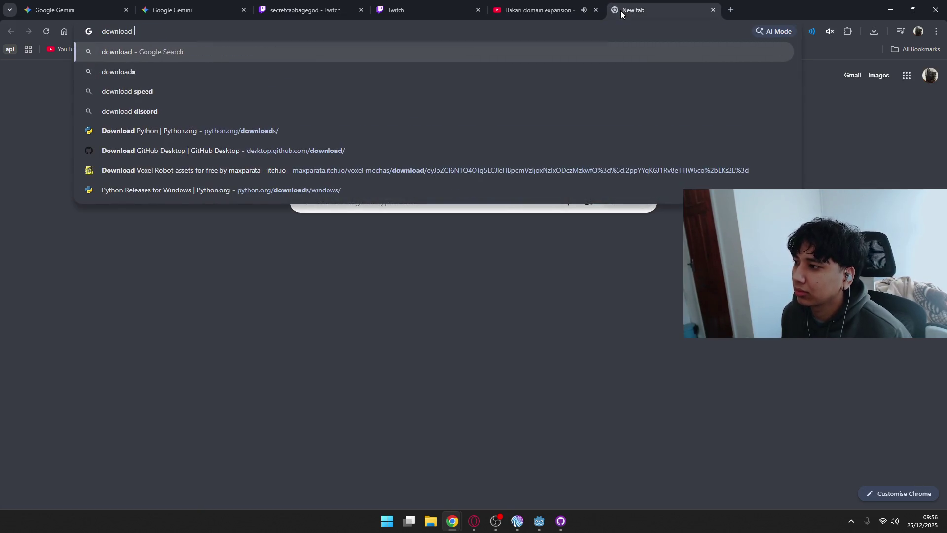
text(audio)
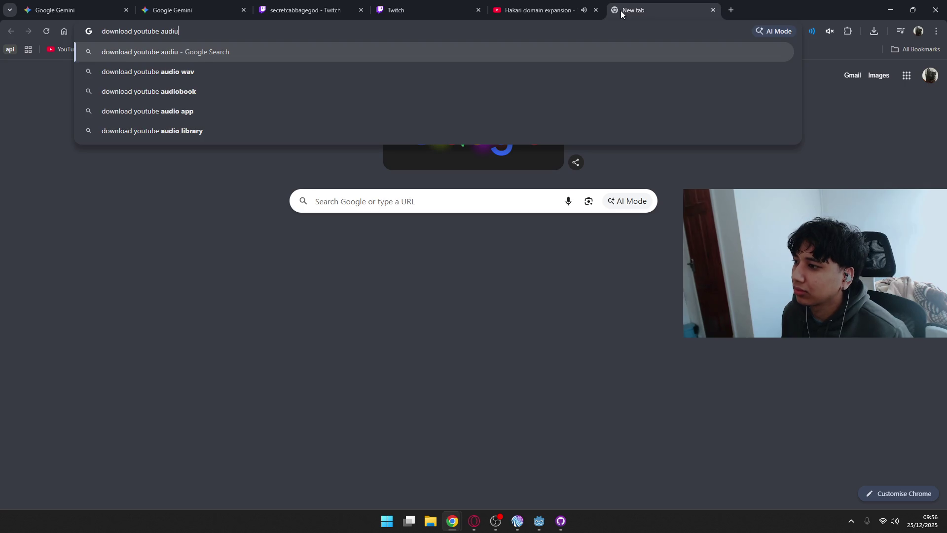
key(Return)
click(260, 169)
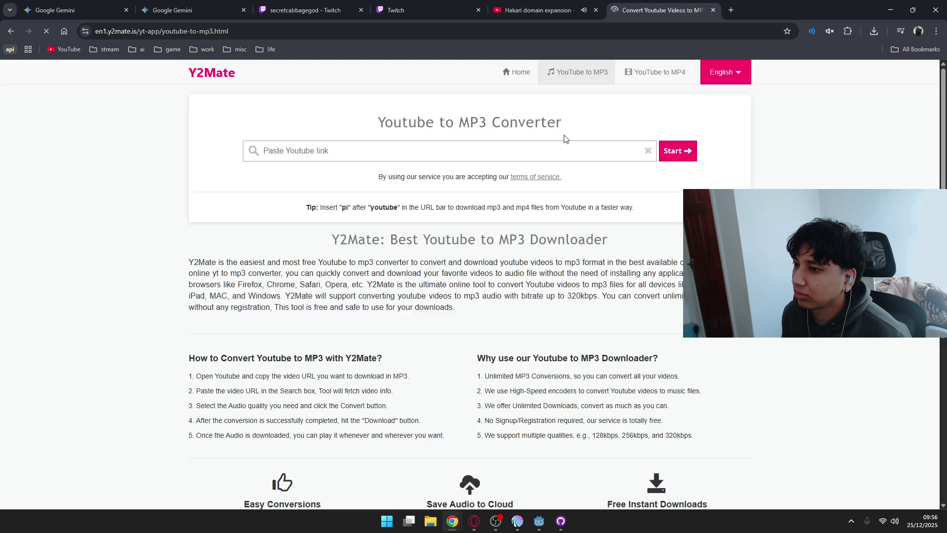
click(482, 148)
text(jackpot = "jackpot")
click(675, 151)
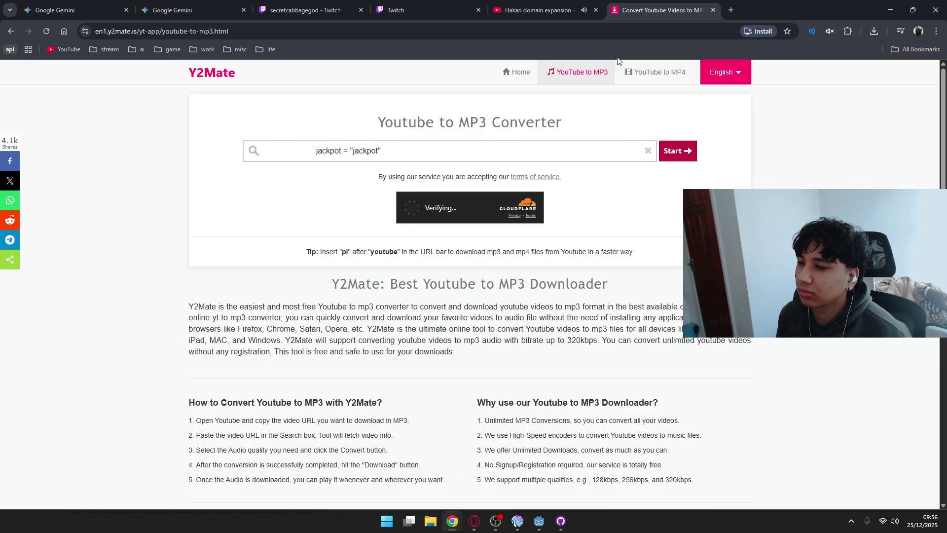
Paste the Hakari domain expansion video URL into Y2Mate's link box, replacing the old text.
click(538, 9)
click(547, 31)
key(ctrl+c)
click(656, 9)
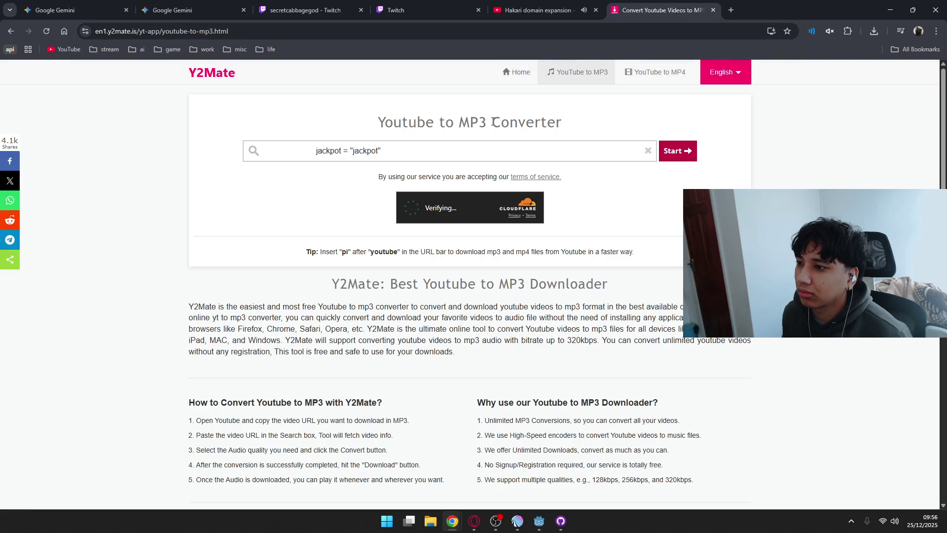
triple_click(482, 151)
key(ctrl+v)
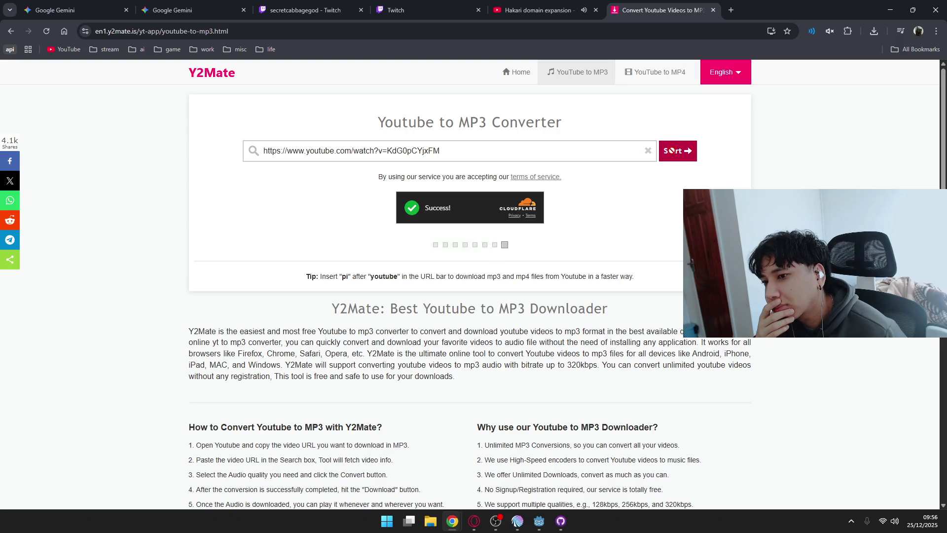
click(537, 10)
click(315, 492)
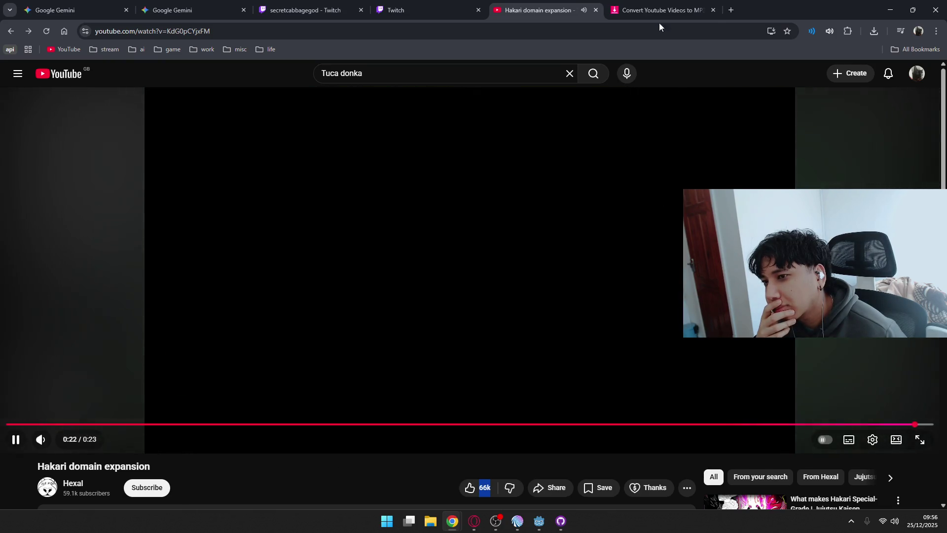
click(659, 10)
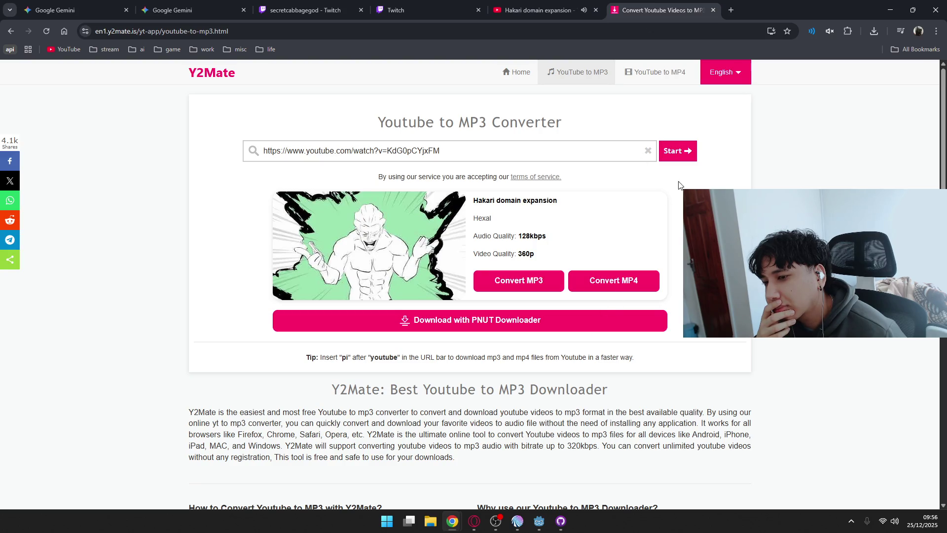
Convert the Hakari video to MP3, download it and check Chrome's recent downloads.
click(542, 286)
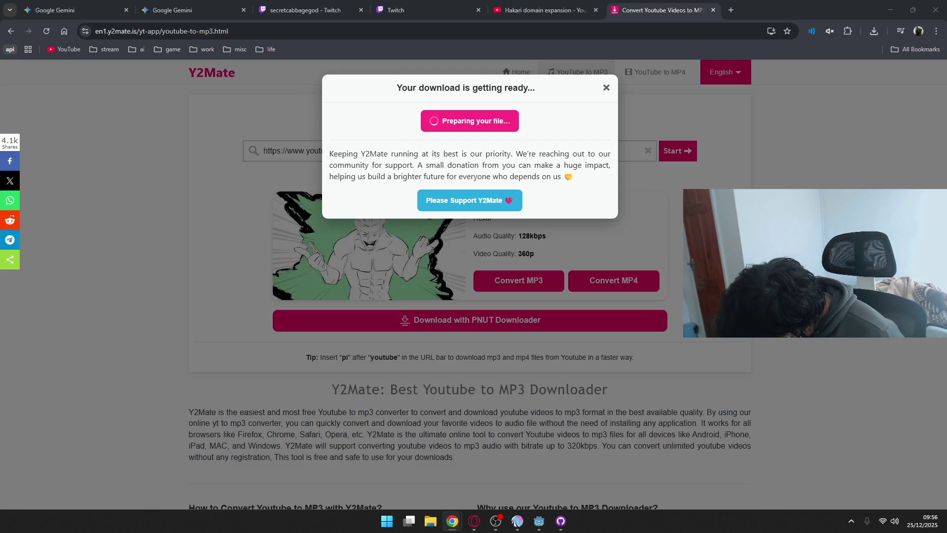
key(alt+Tab)
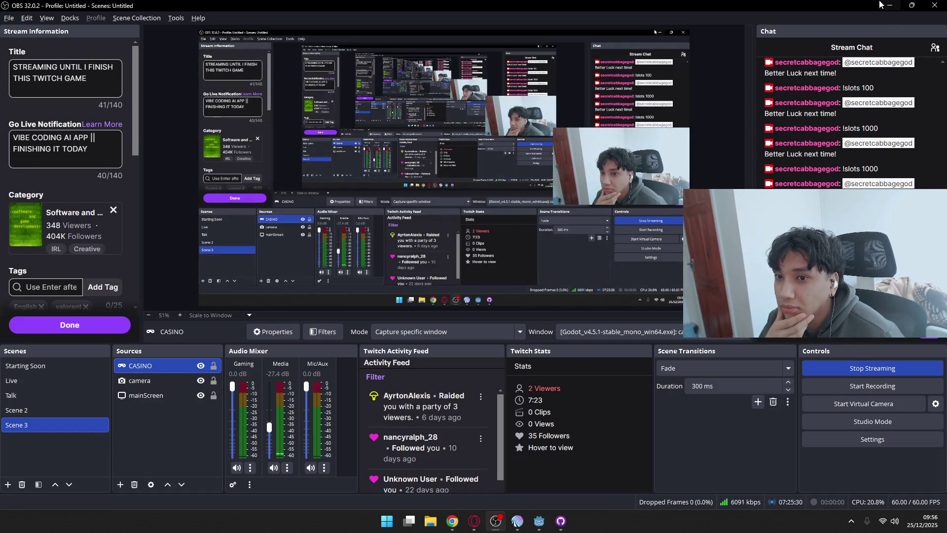
key(alt+Tab)
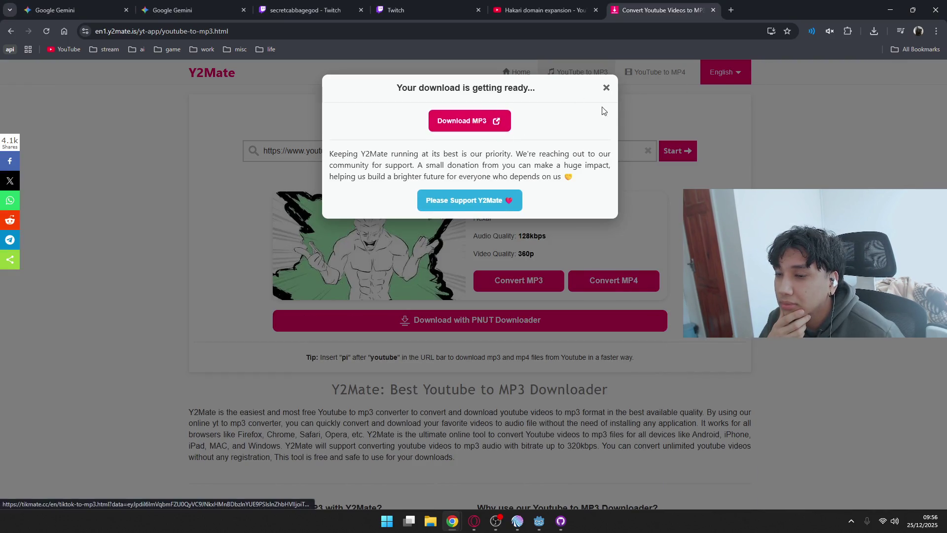
click(606, 87)
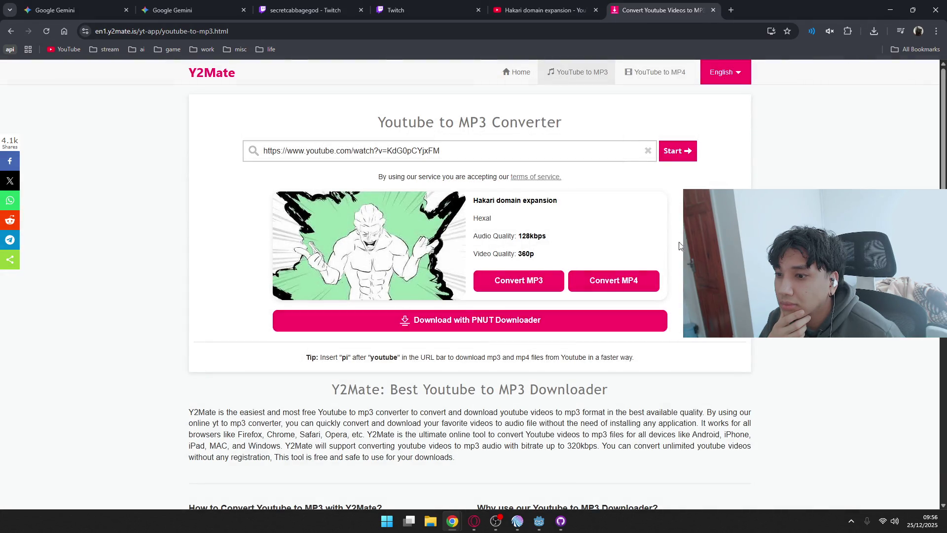
click(540, 282)
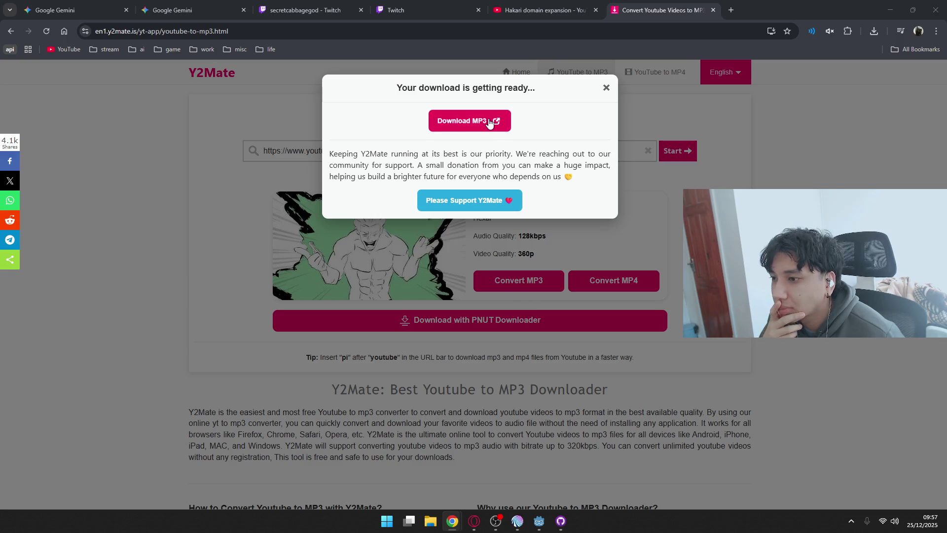
click(493, 130)
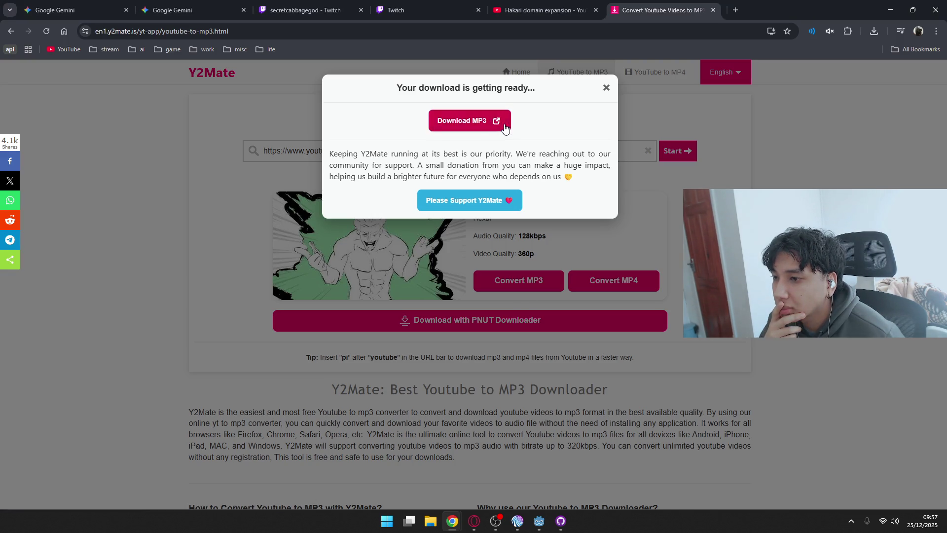
click(874, 31)
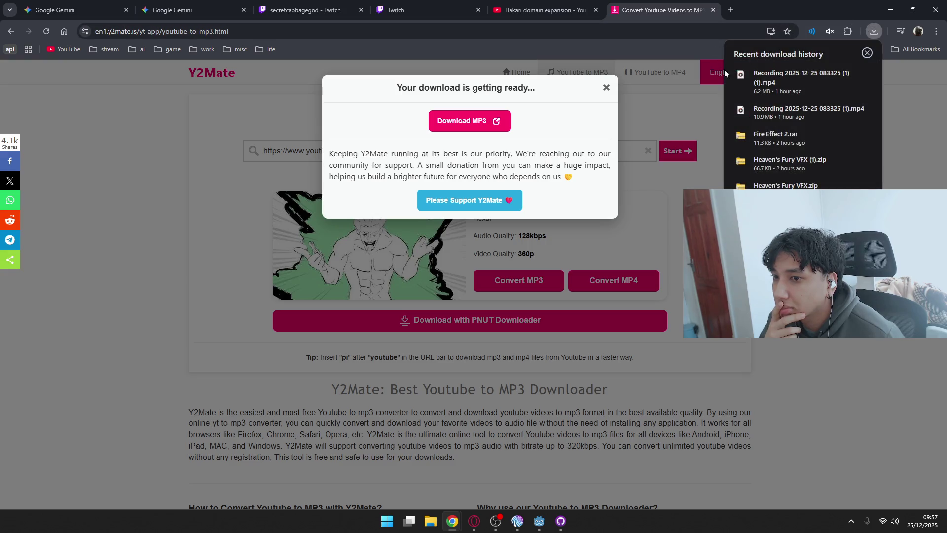
Return to the YouTube tab, then to line 123 of slots.gd in Godot.
click(575, 4)
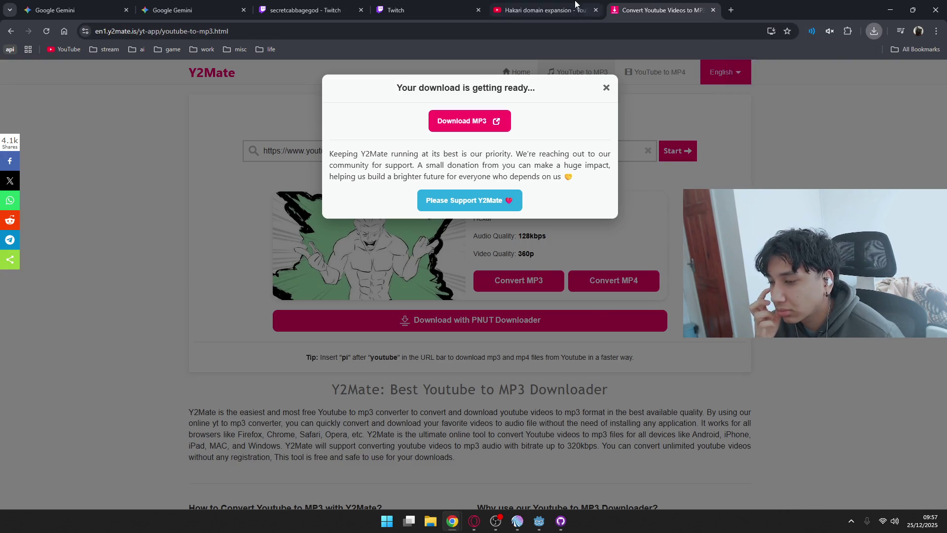
click(538, 521)
click(521, 315)
Look over slots.gd lines 136–151 and select the reel_2 node.
key(Down)
key(Down)
key(Down)
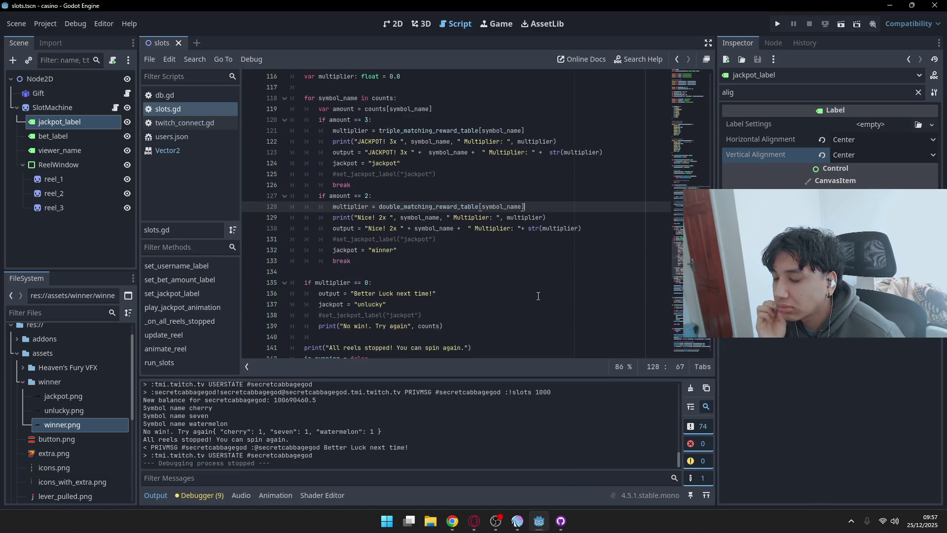
scroll(540, 296, down, 5)
scroll(540, 296, down, 3)
scroll(540, 296, up, 3)
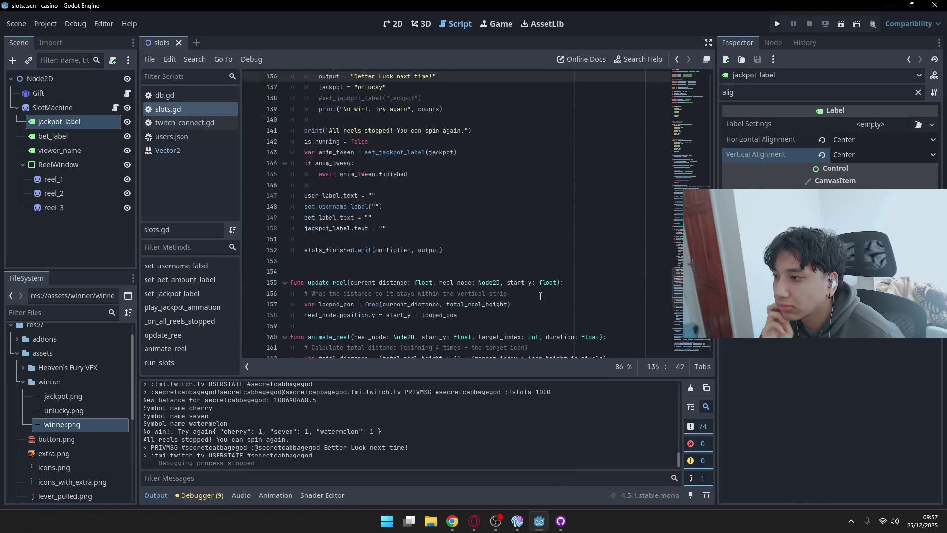
click(540, 296)
scroll(540, 295, up, 5)
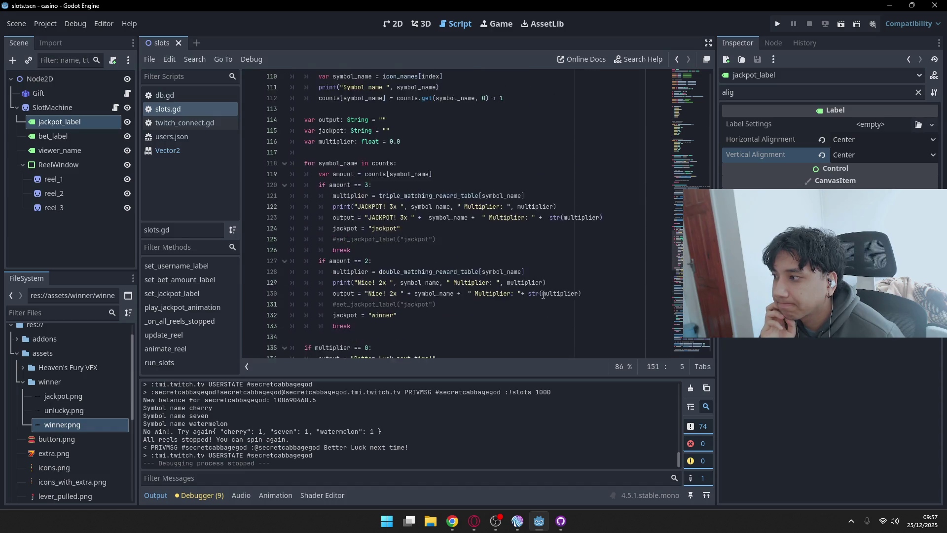
click(54, 194)
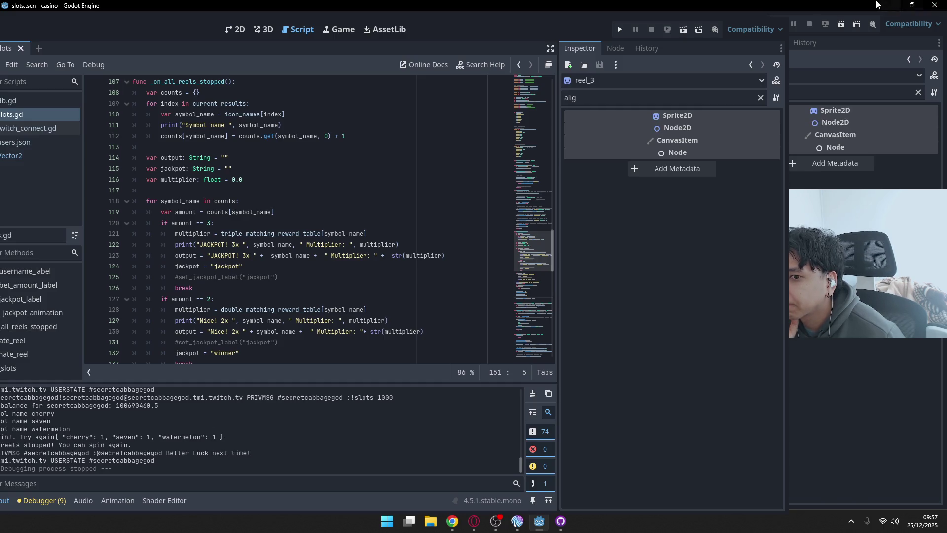
Minimize Godot, launch Discord from the system tray, and bring Chrome forward.
click(883, 5)
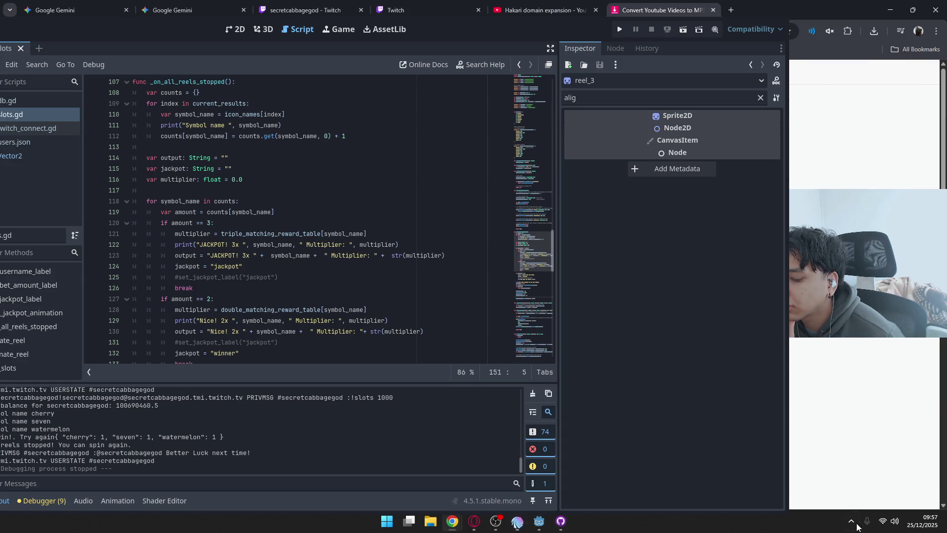
click(850, 522)
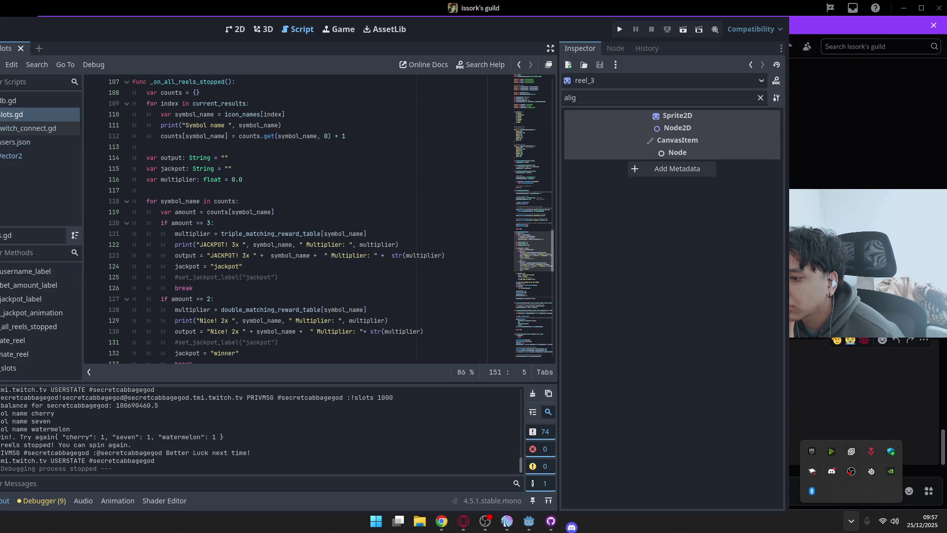
click(833, 470)
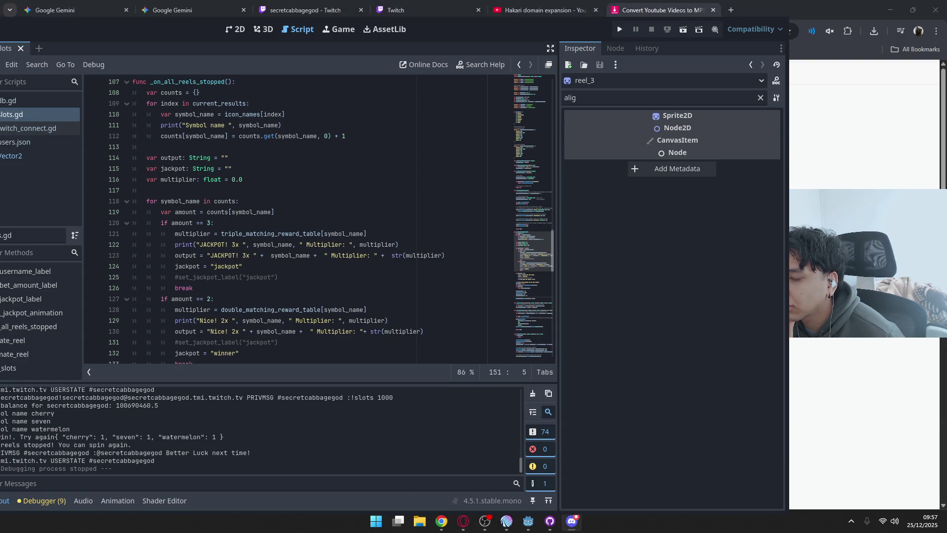
click(672, 4)
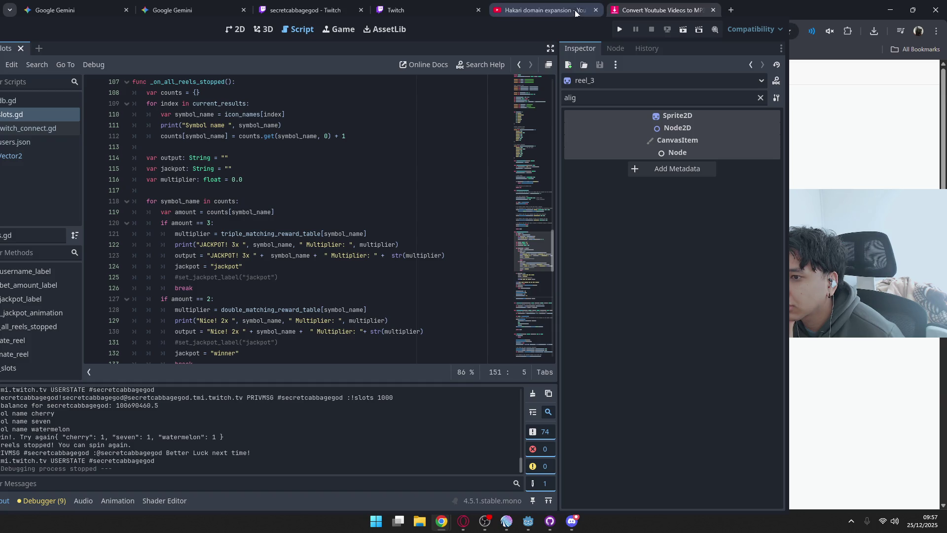
Search 'download youtube audio' in a new tab, close the stray mosved.com tab, and return to results.
click(731, 10)
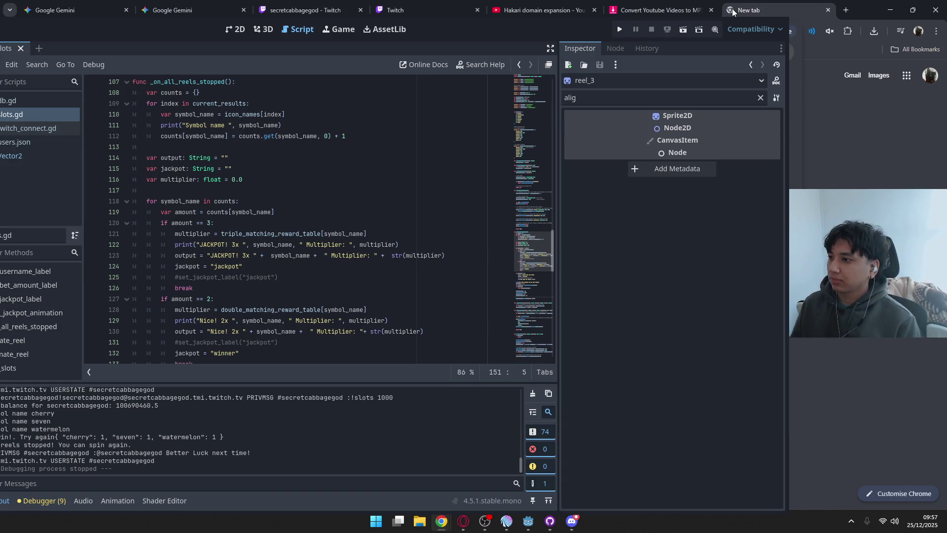
key(Return)
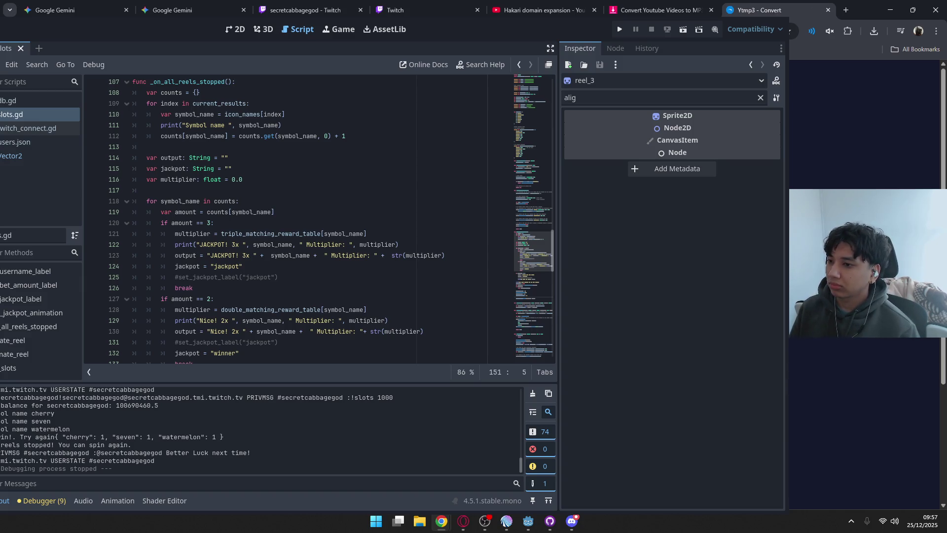
click(828, 11)
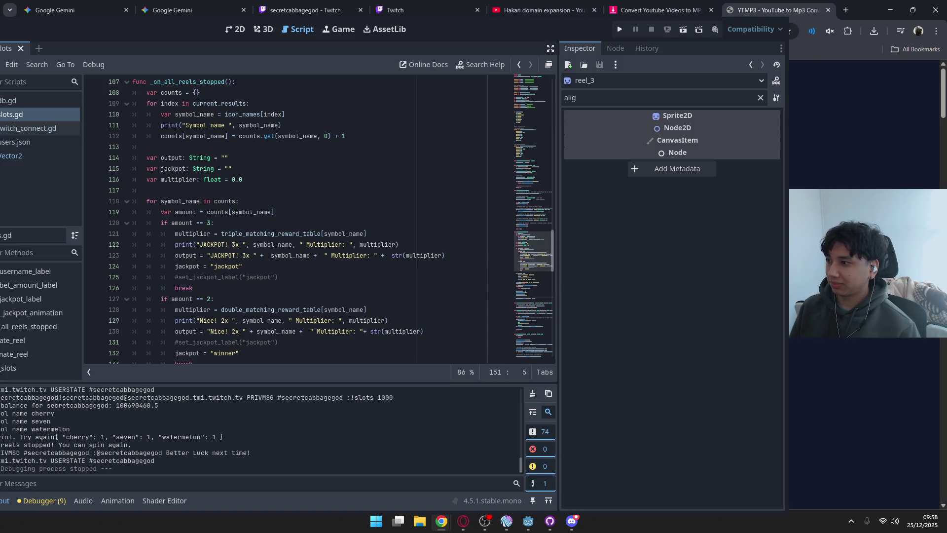
key(alt+Left)
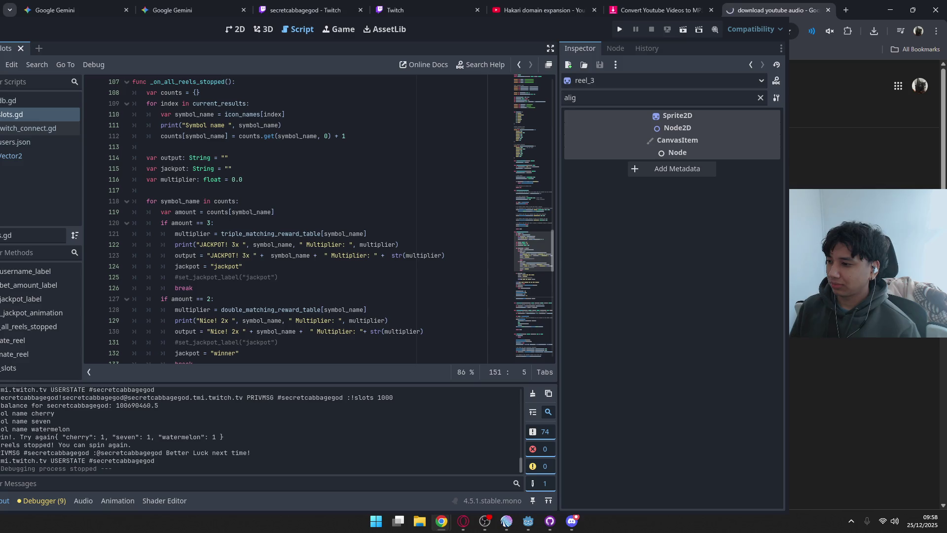
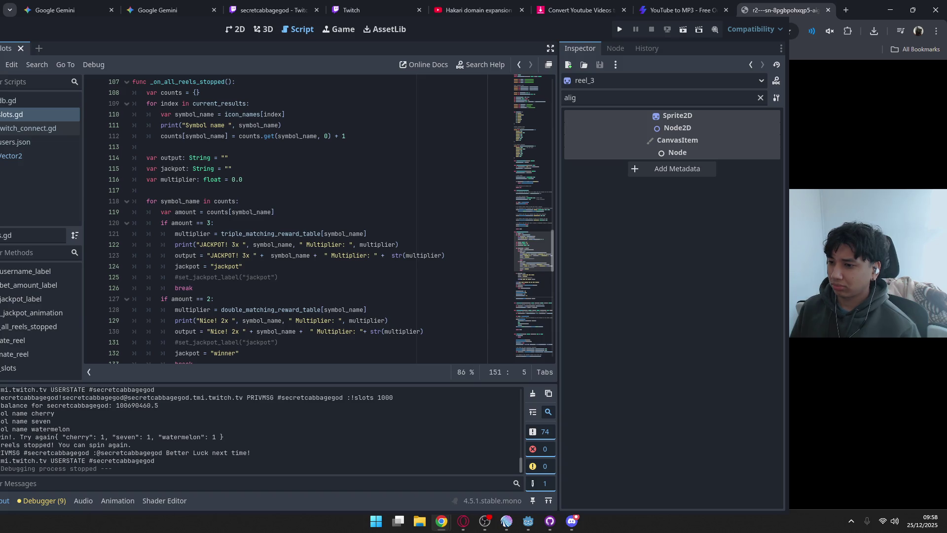
Close the finished download tab and search Google for 'audio editor'.
click(829, 9)
click(841, 7)
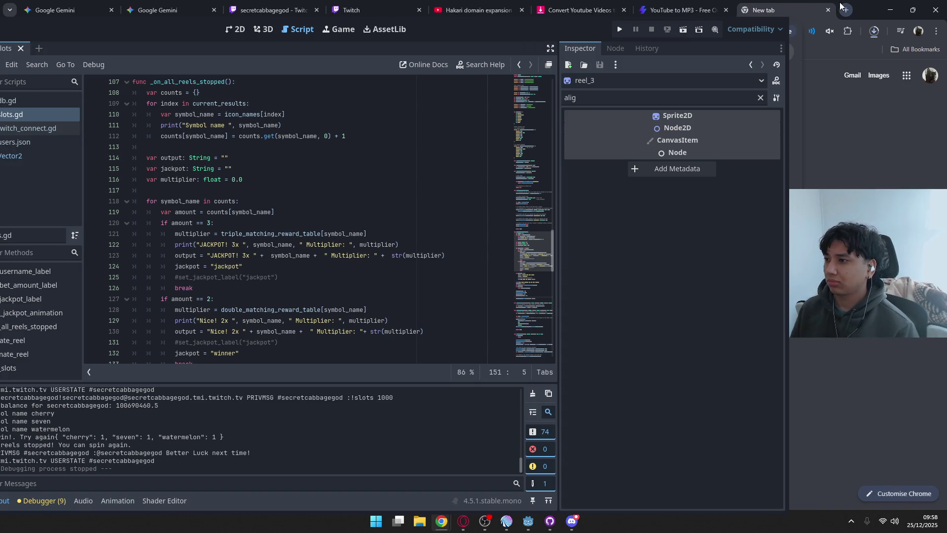
text(audio editor)
key(Return)
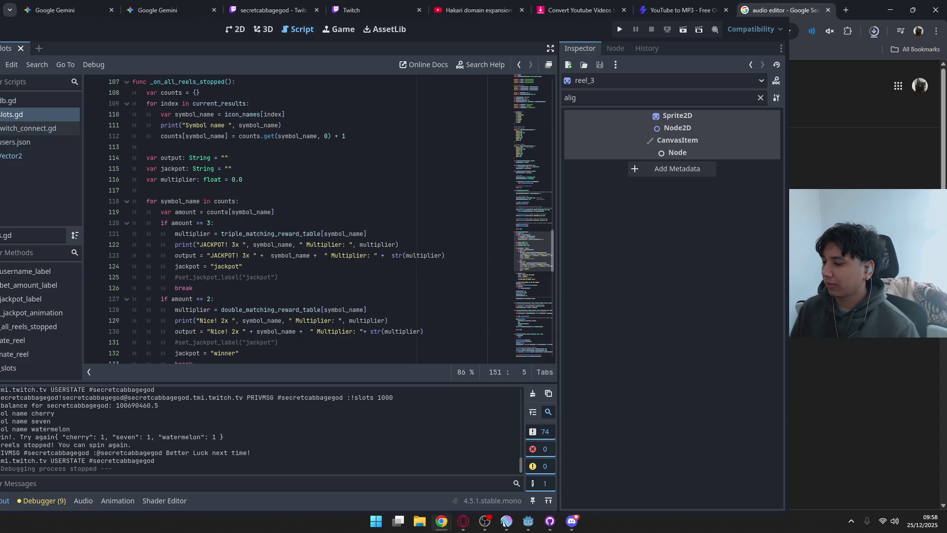
Open AudioMass from the results, close it, and return to the search results.
click(789, 10)
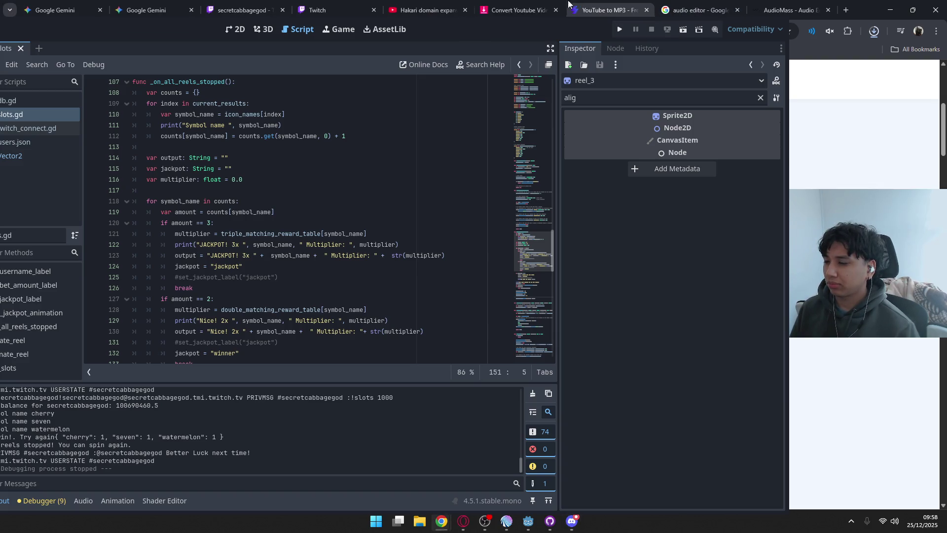
click(789, 9)
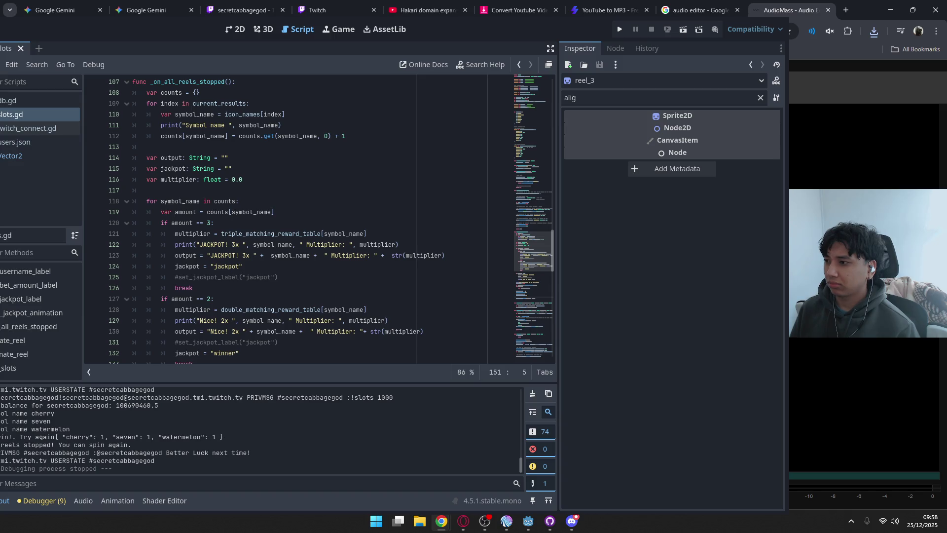
click(828, 10)
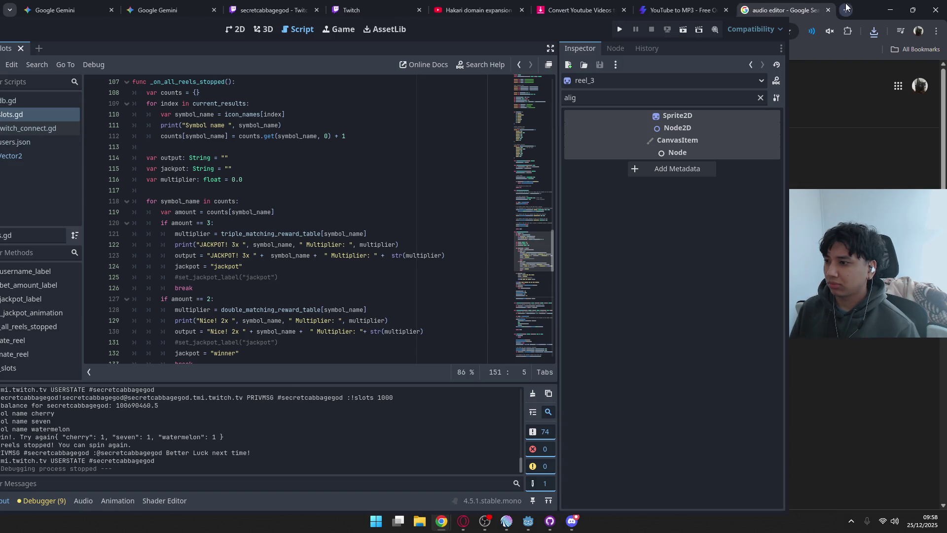
click(845, 10)
click(710, 7)
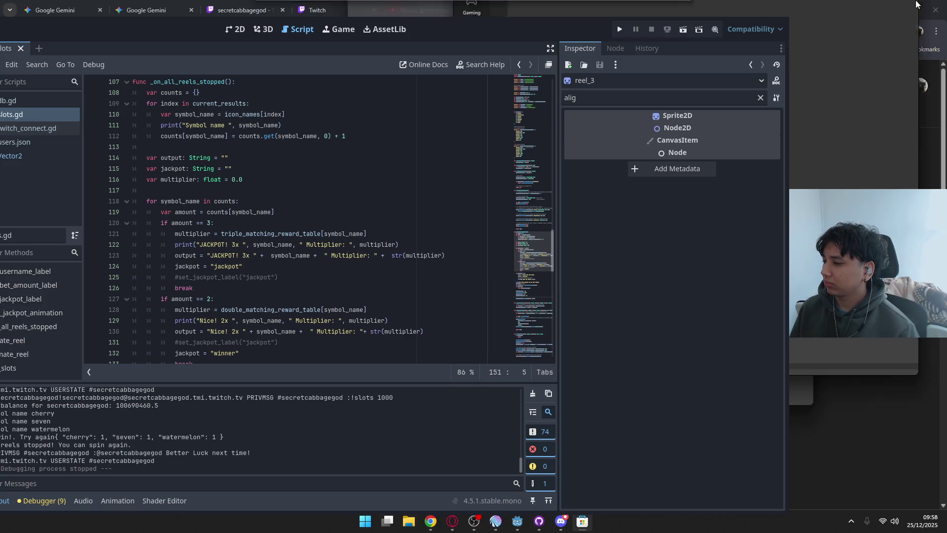
Search Microsoft Store for 'audio editor' apps, then close the store.
text(audio)
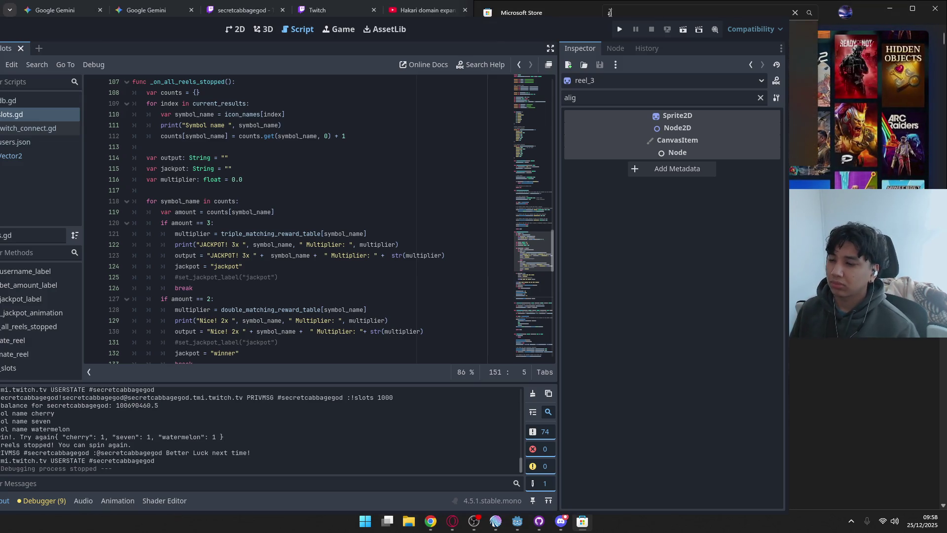
text(editor)
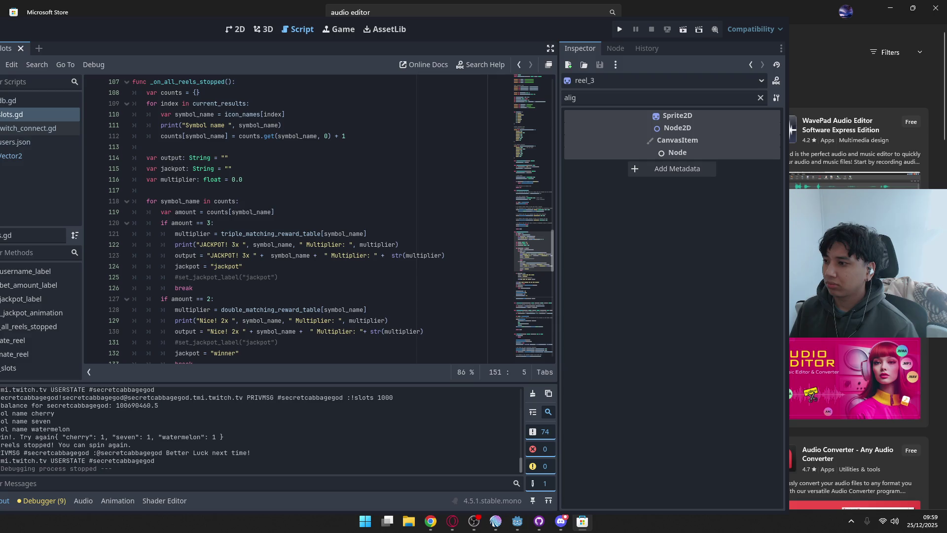
click(936, 7)
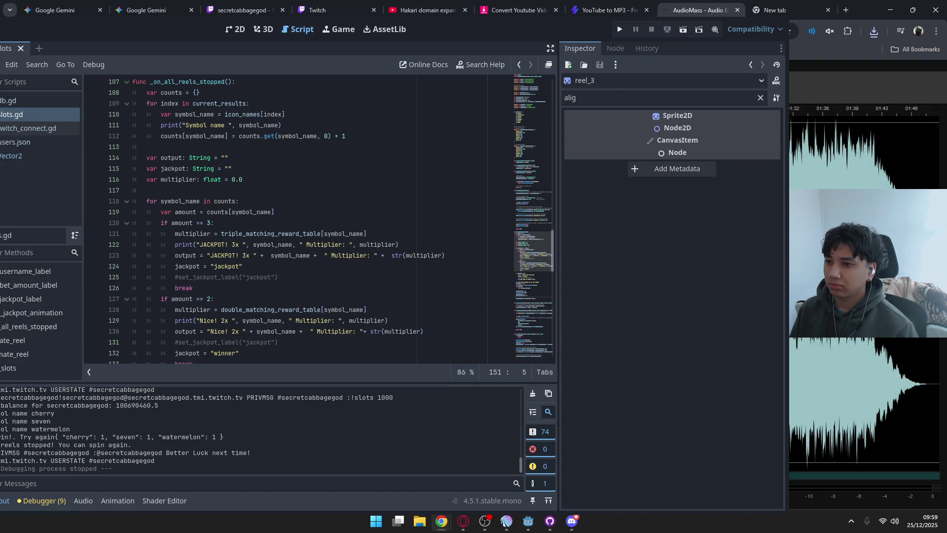
Back in AudioMass, check File Explorer for audio, then play the loaded clip.
key(alt+Left)
key(alt+Right)
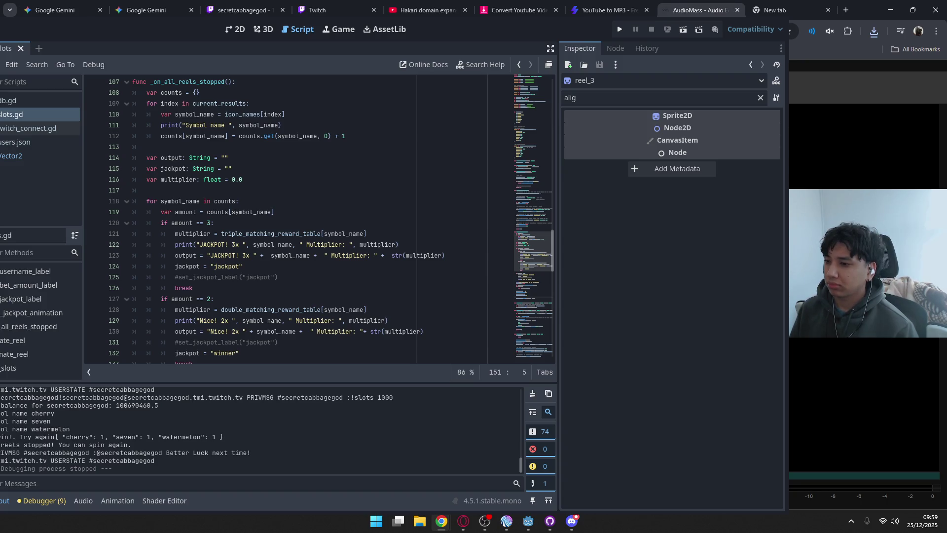
click(420, 521)
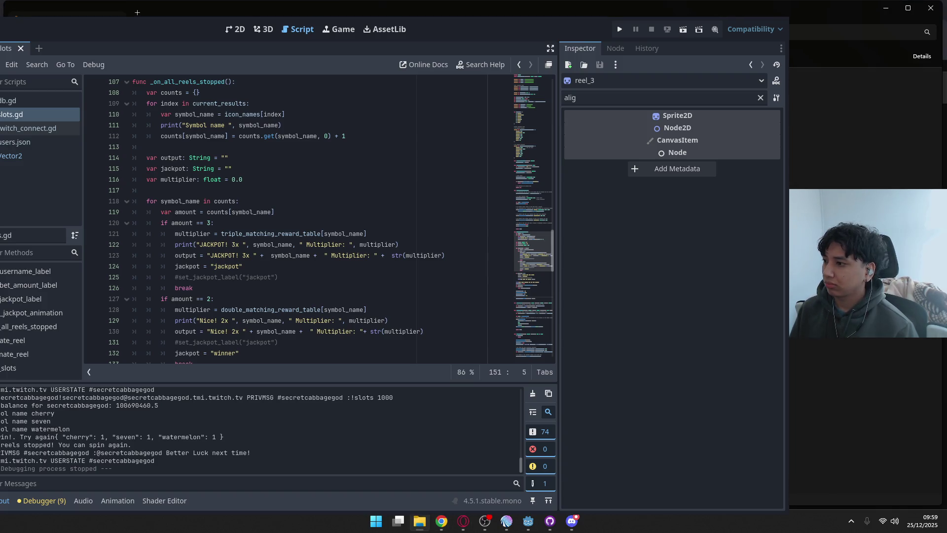
click(418, 524)
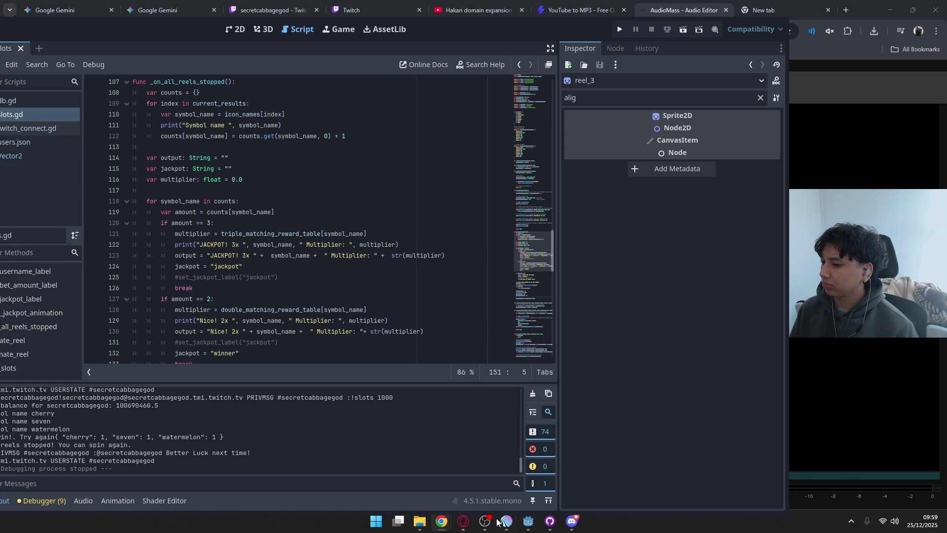
click(418, 524)
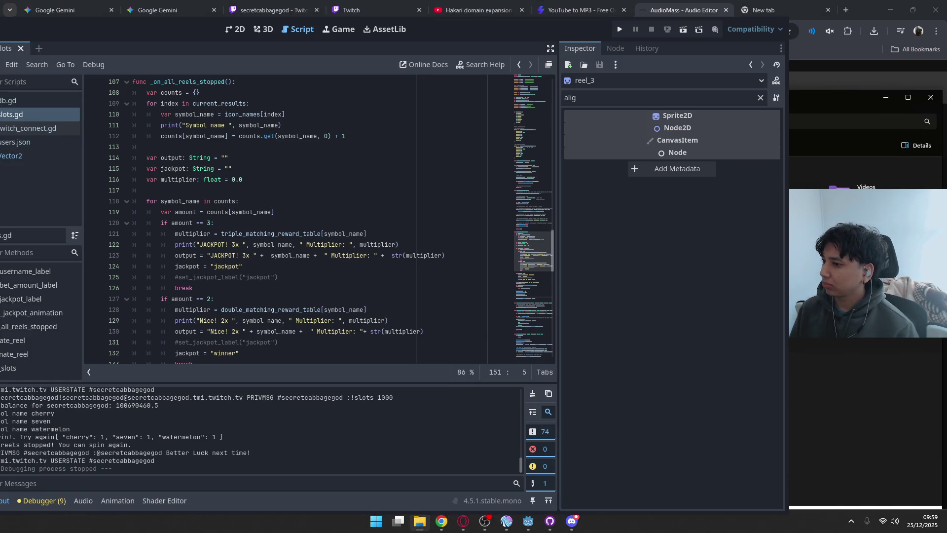
click(418, 523)
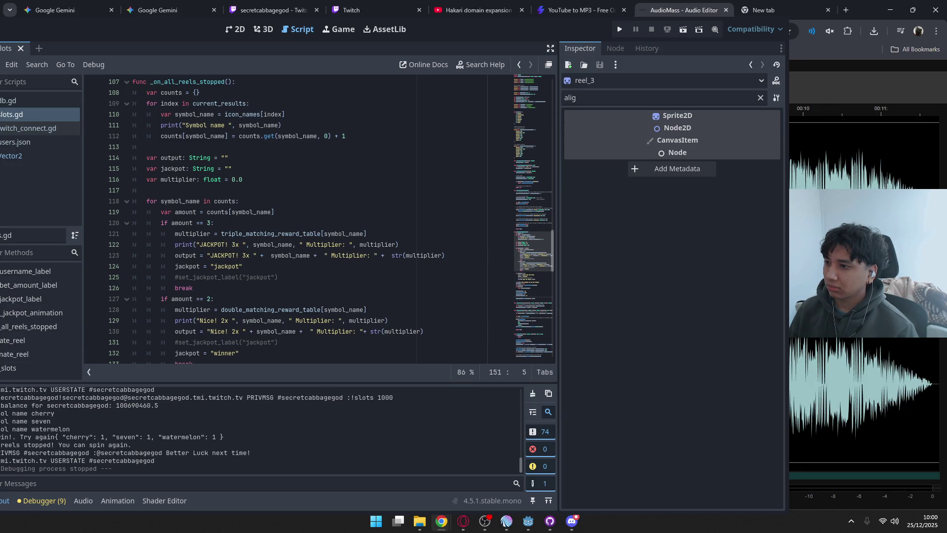
key(space)
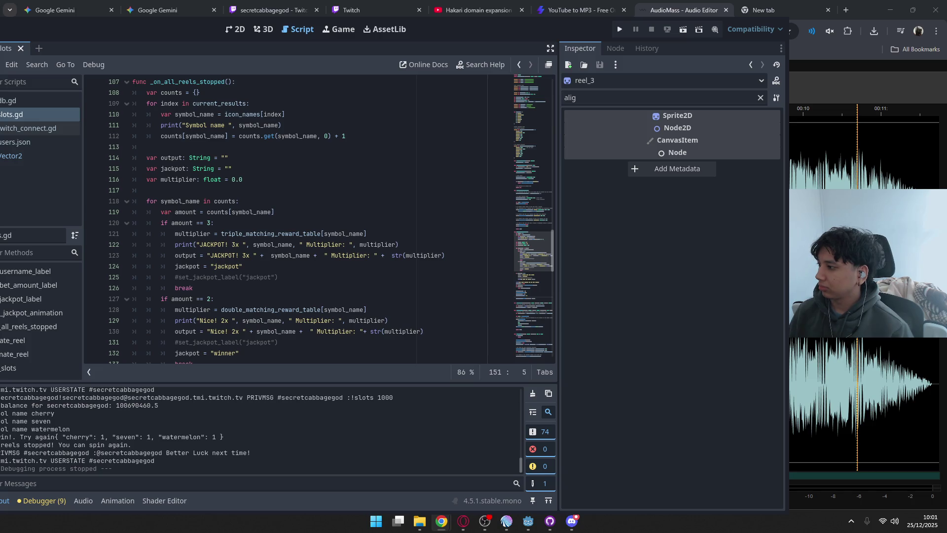
click(727, 11)
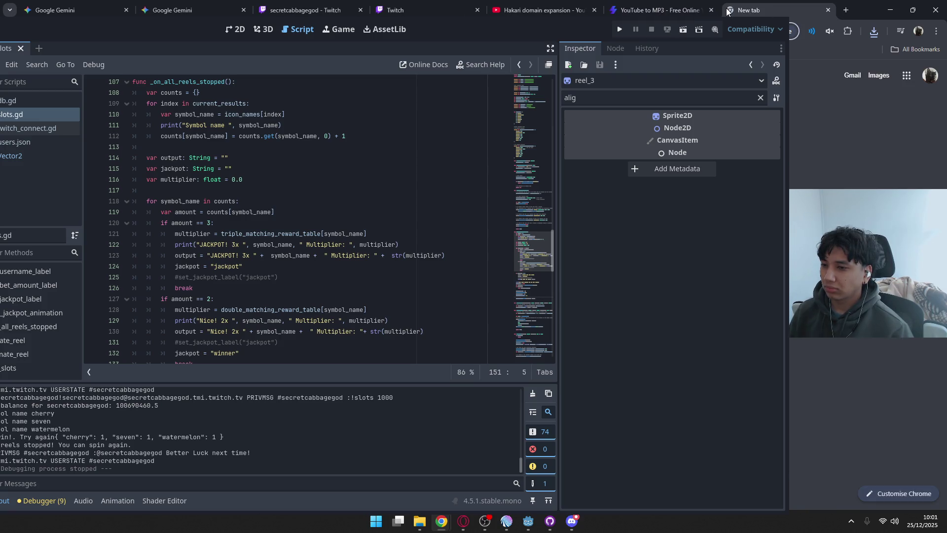
Close the empty new tab after checking the Hakari video tab.
click(661, 9)
click(543, 10)
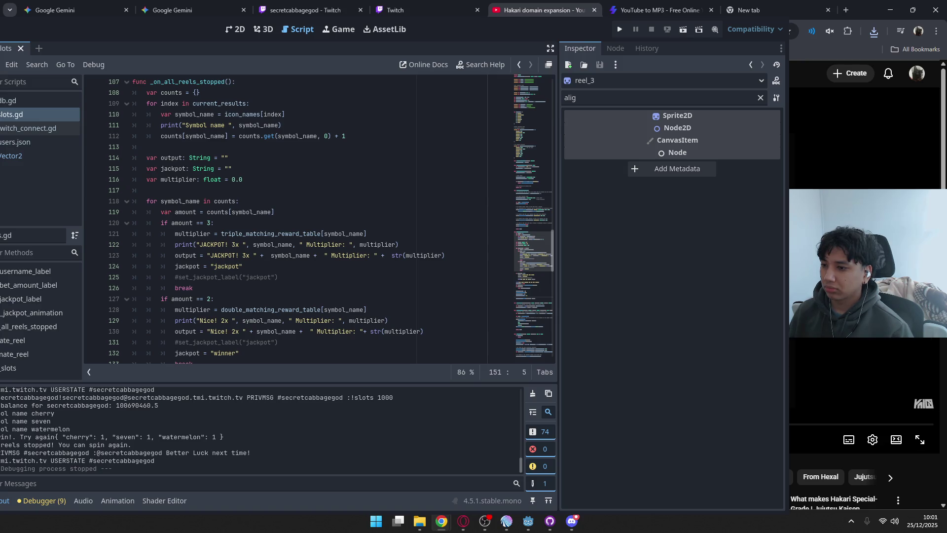
click(779, 10)
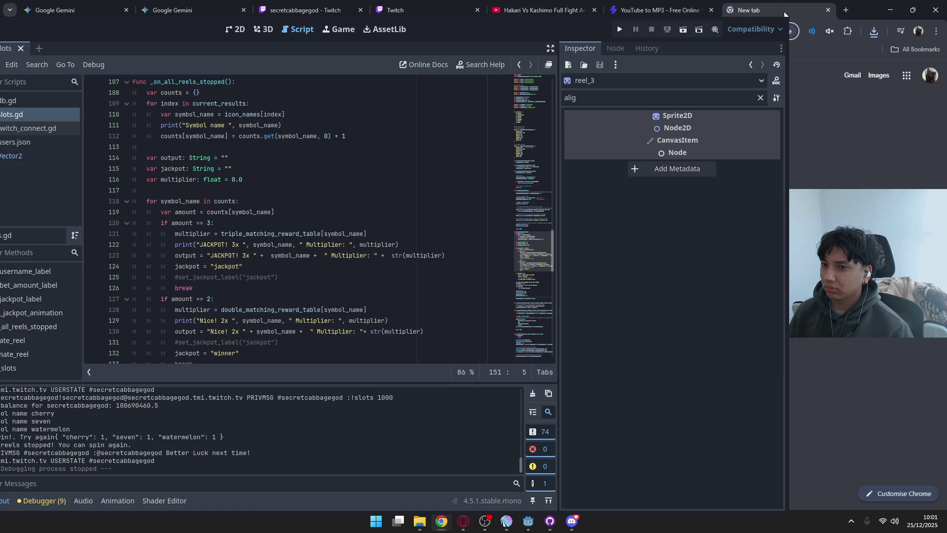
click(828, 9)
Close the Hakari Vs Kashimo video tab and bring Godot back to the front.
click(445, 5)
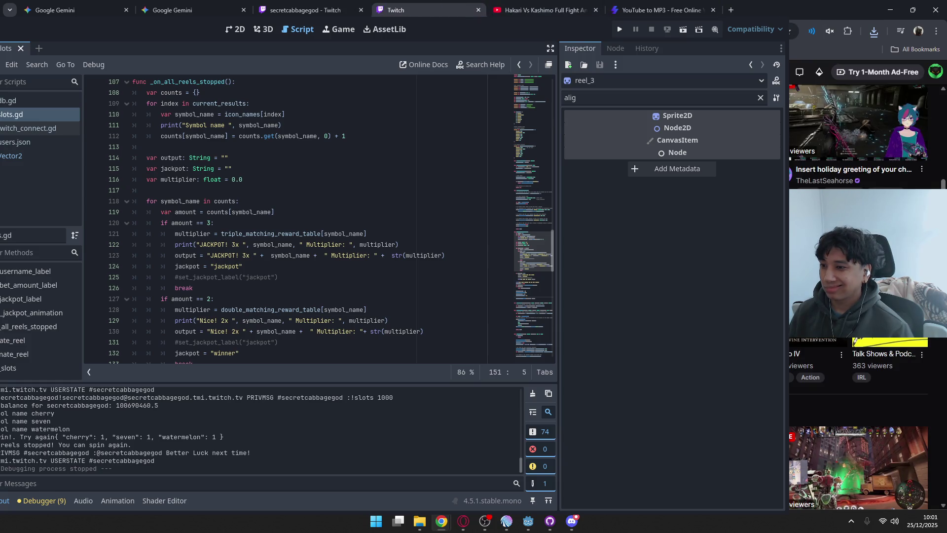
click(568, 526)
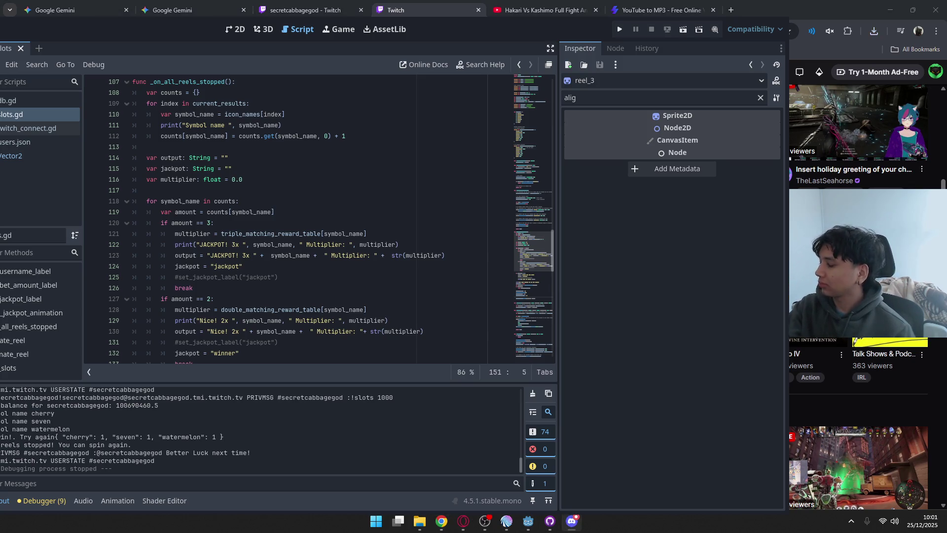
click(567, 10)
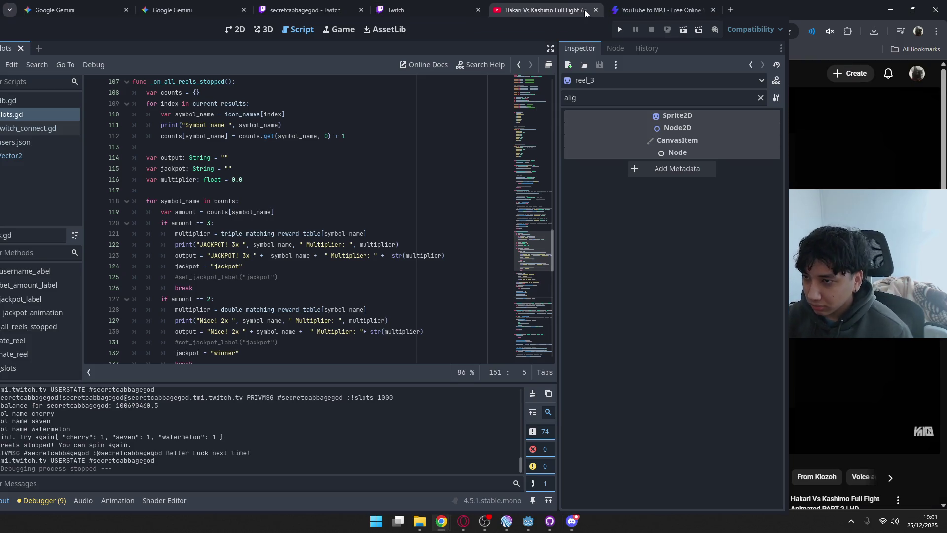
click(596, 10)
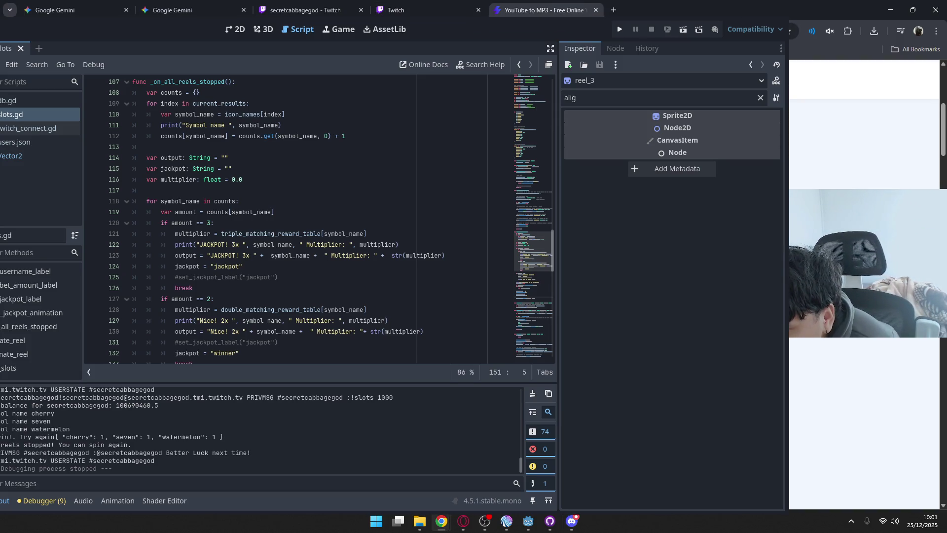
click(528, 521)
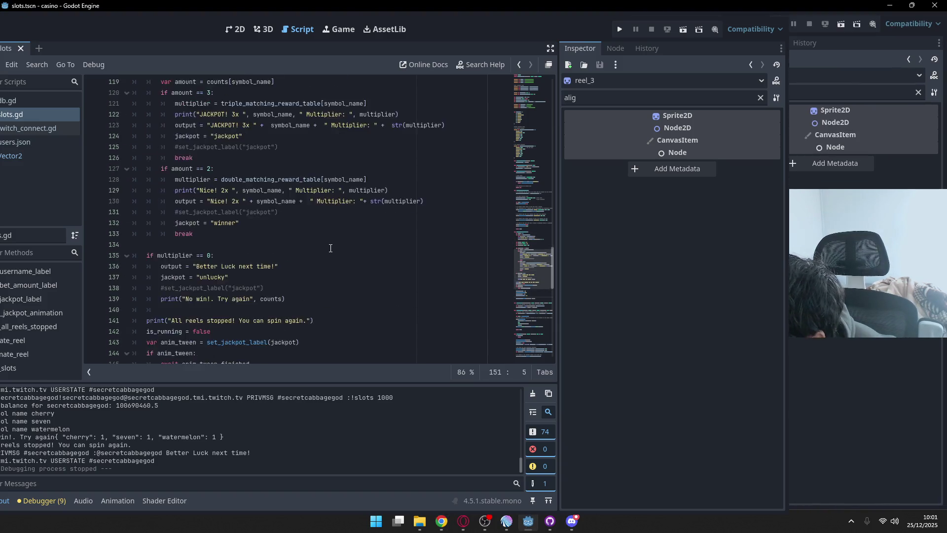
Minimize GitHub Desktop, check the Twitch stream chat, then bring up OBS.
click(547, 524)
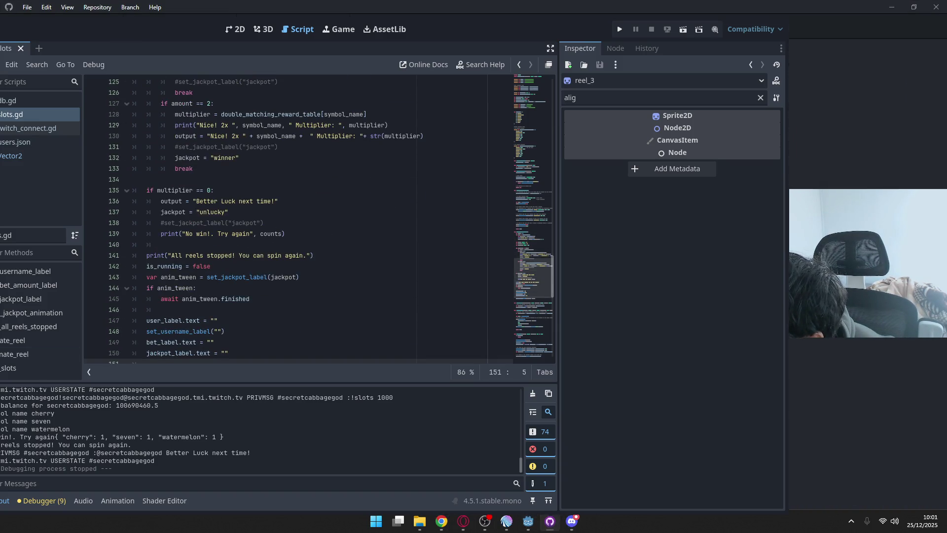
click(892, 7)
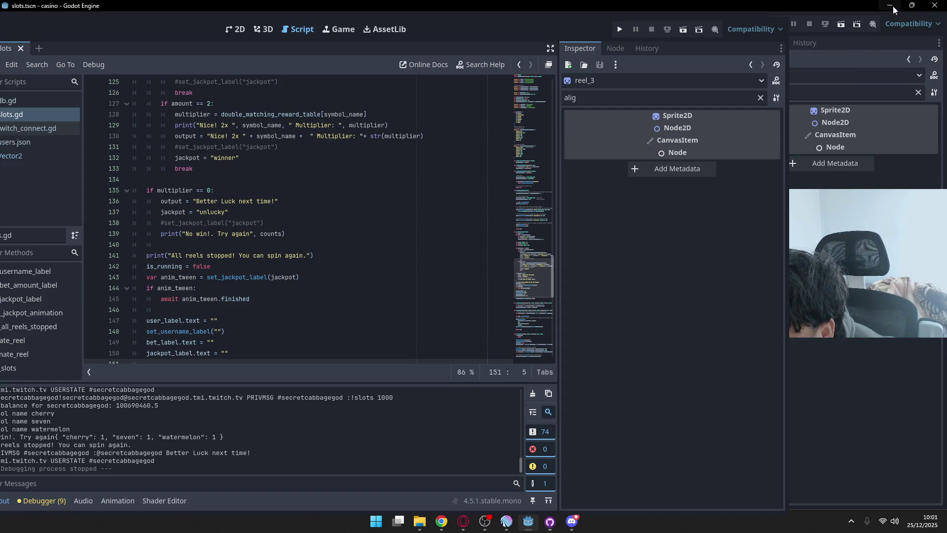
click(402, 9)
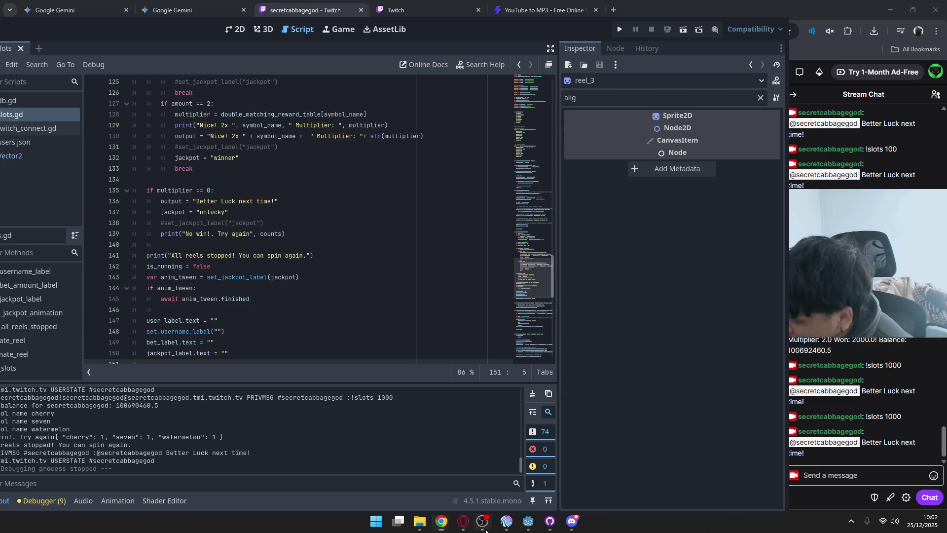
click(486, 521)
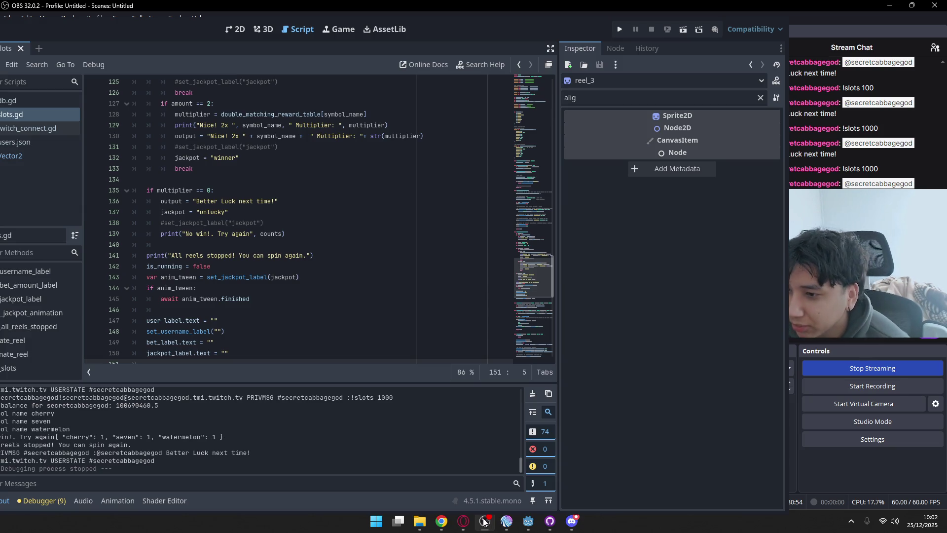
Relaunch the slot machine game from Godot with F5 and select OBS's CASINO source.
click(528, 522)
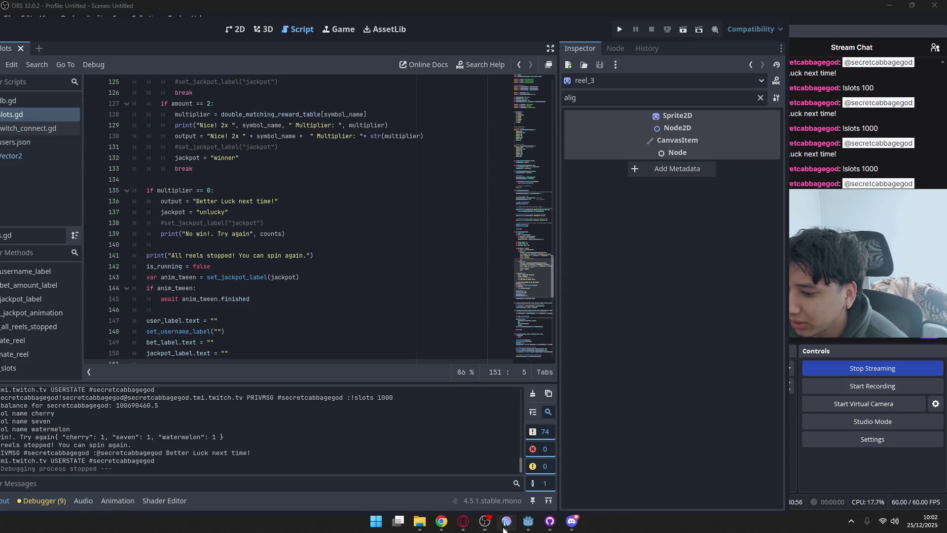
key(F5)
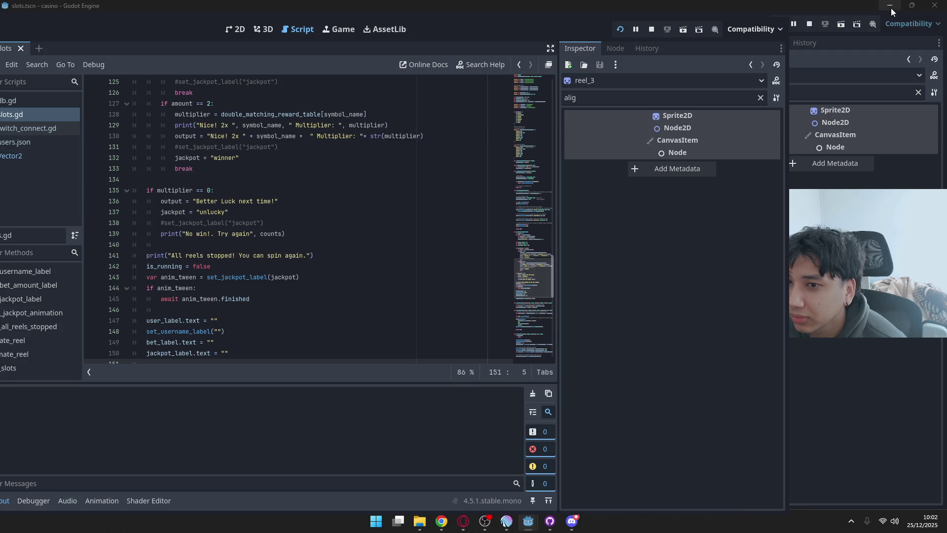
click(826, 57)
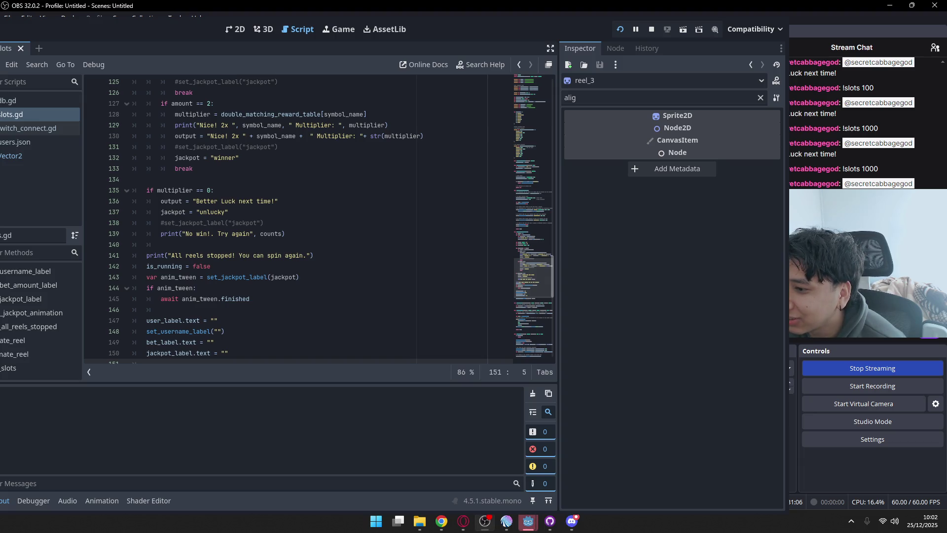
key(alt+Tab)
click(143, 366)
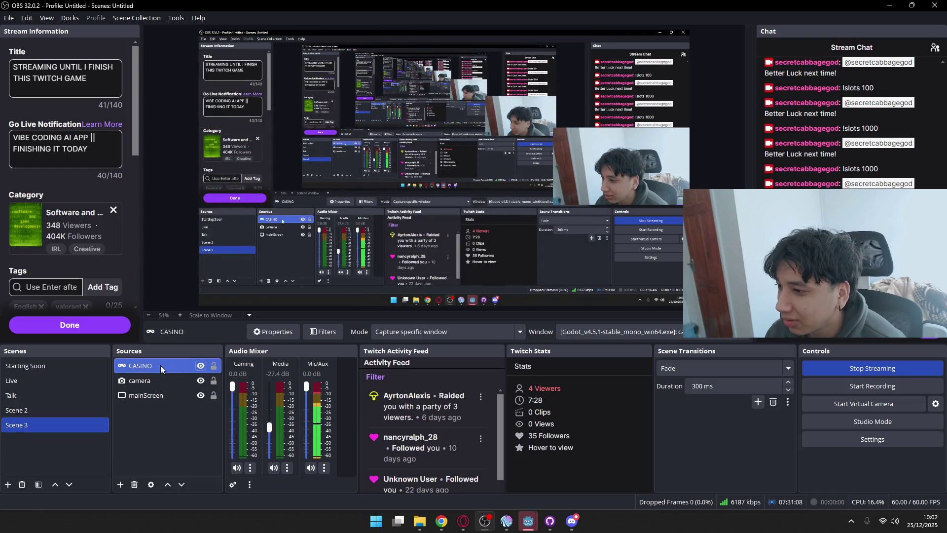
Confirm the CASINO source captures the running slot game window, then bring up Twitch in Chrome.
double_click(180, 367)
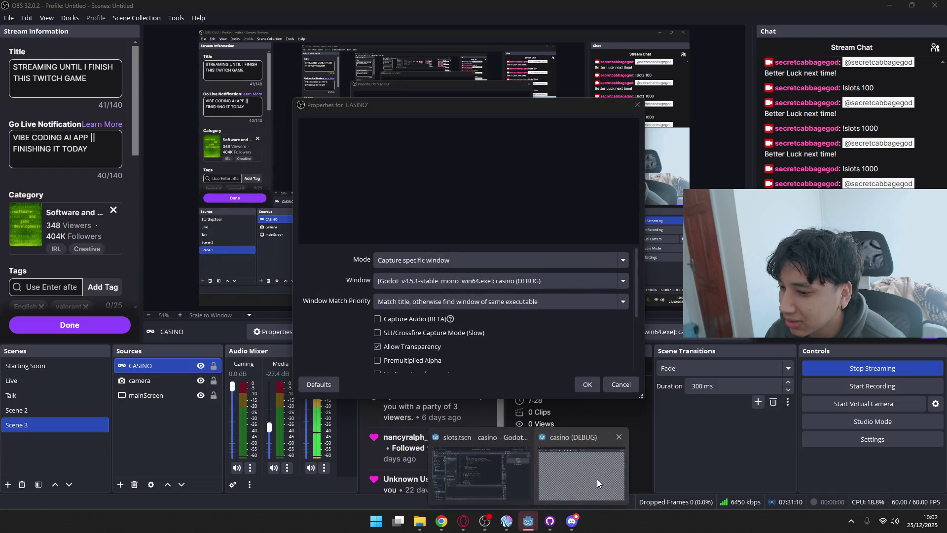
click(578, 466)
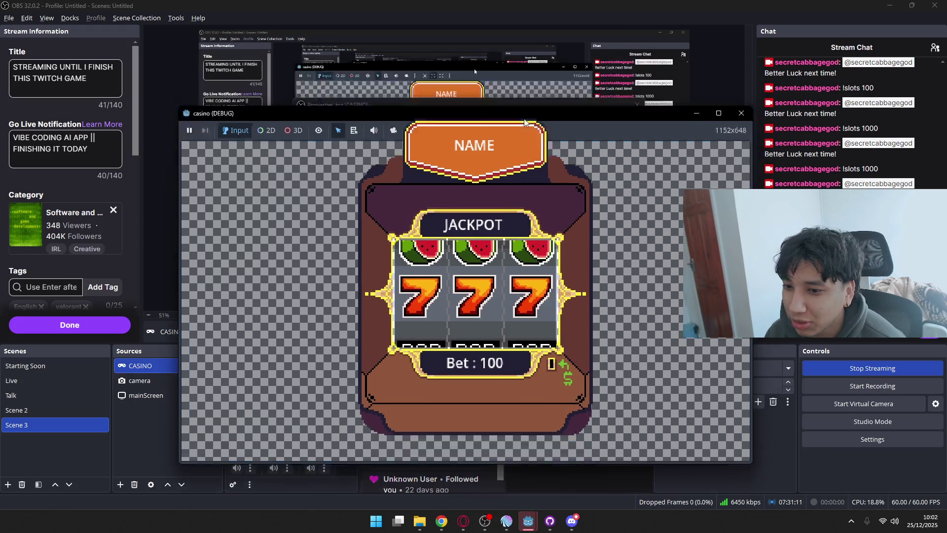
mouse_move(475, 69)
mouse_down()
mouse_move(637, 227)
mouse_move(597, 192)
mouse_move(542, 222)
mouse_move(10, 117)
mouse_move(220, 204)
mouse_move(308, 170)
mouse_up()
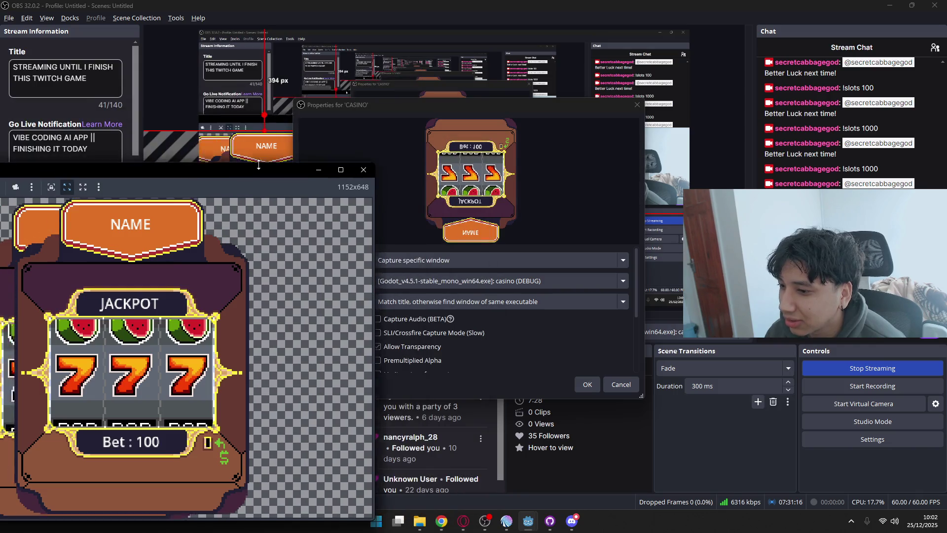
click(577, 385)
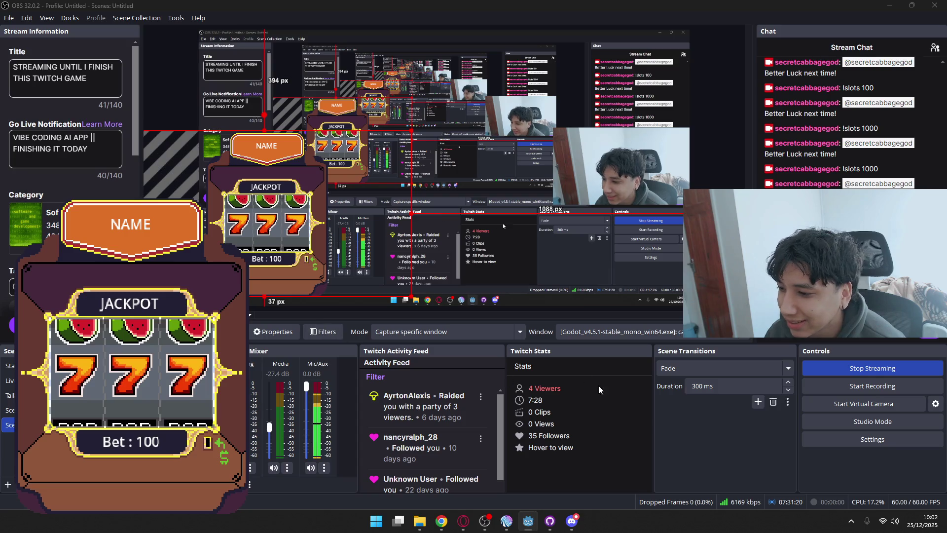
mouse_move(441, 519)
click(457, 499)
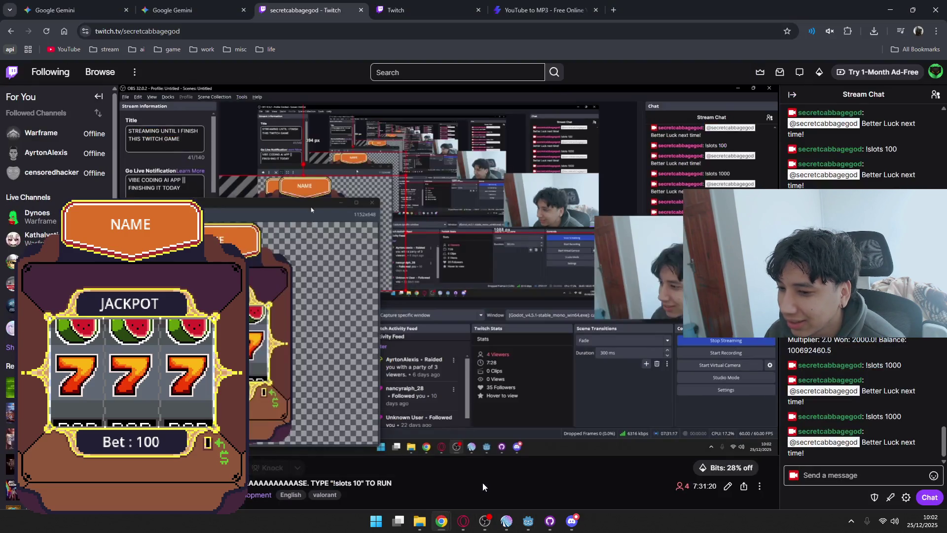
Send '!slots 10' in the stream chat to spin with a bet of 10.
click(823, 478)
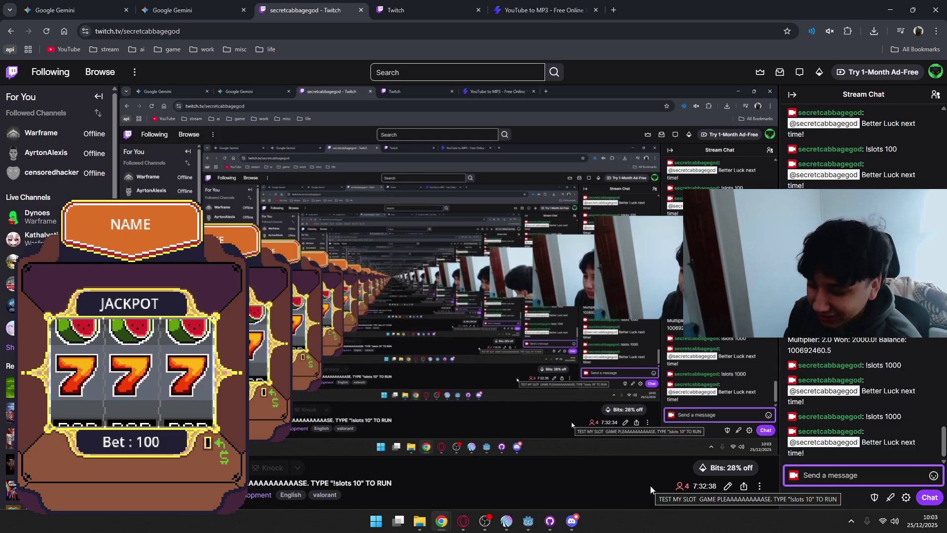
text(!SL)
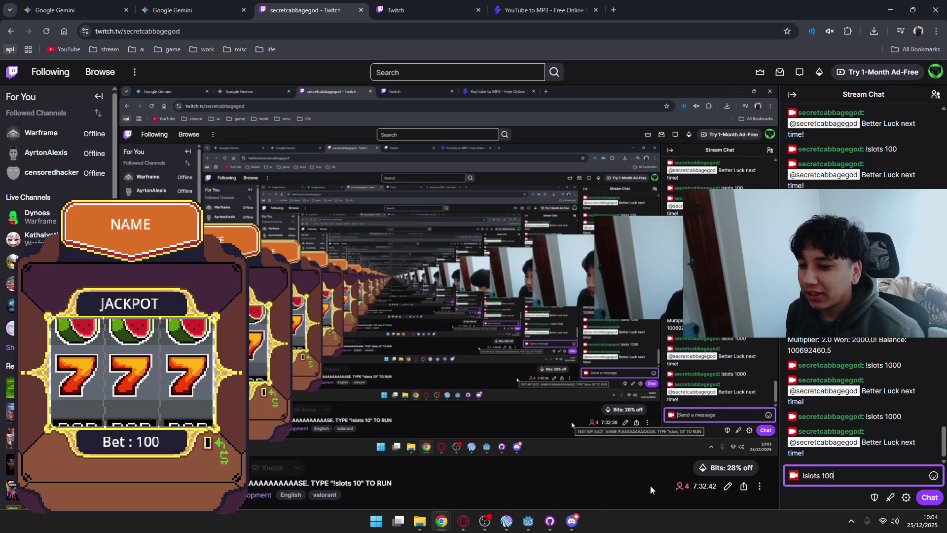
key(BackSpace)
key(Return)
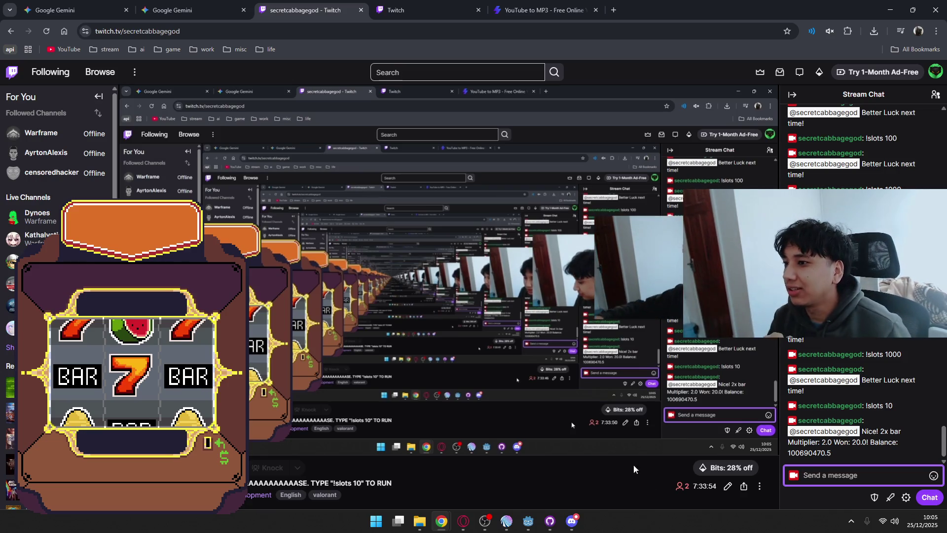
click(543, 10)
Load YouTube home in the spare tab, play the Dilemma track, and return to the stream.
click(419, 9)
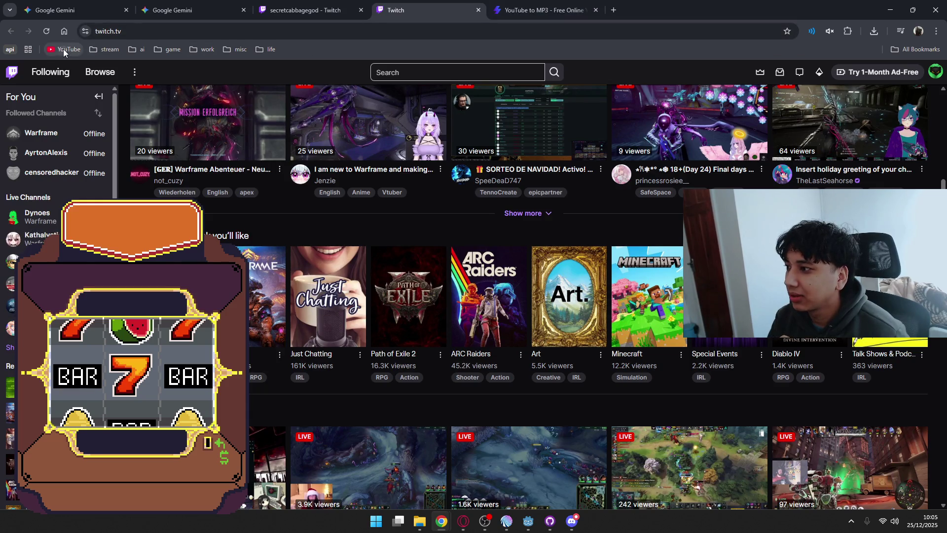
click(64, 49)
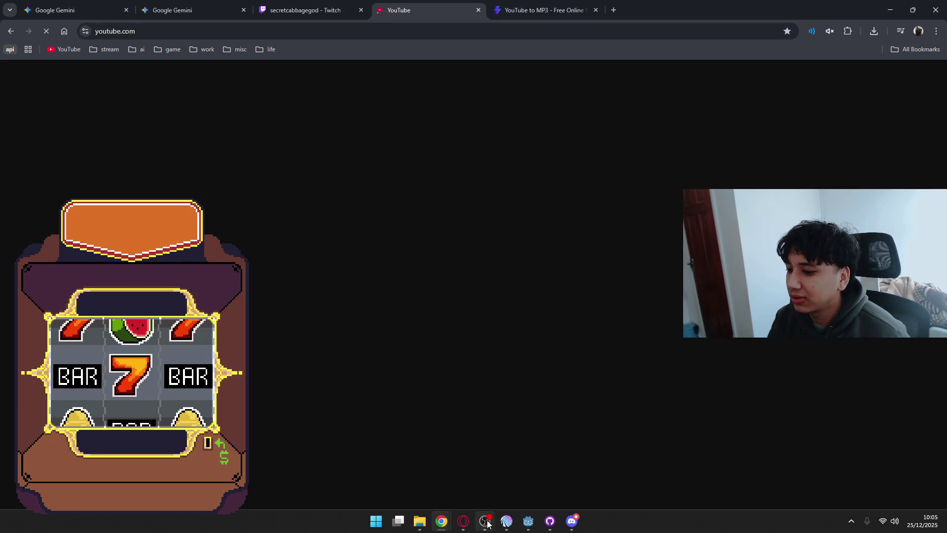
click(462, 521)
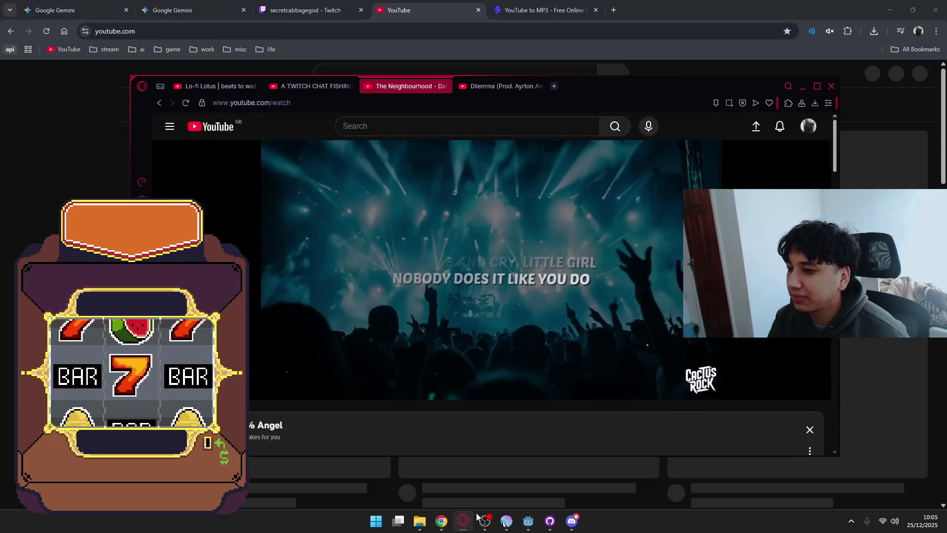
click(468, 85)
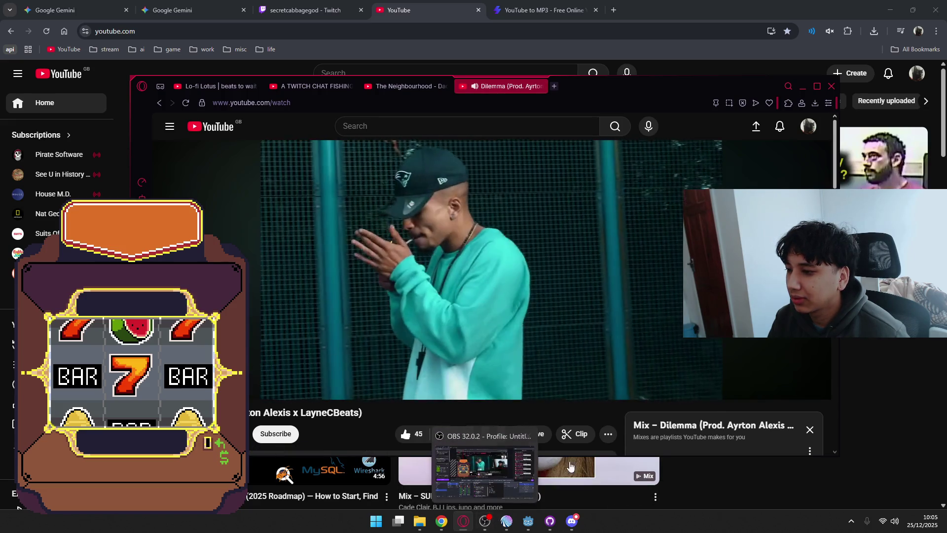
click(462, 521)
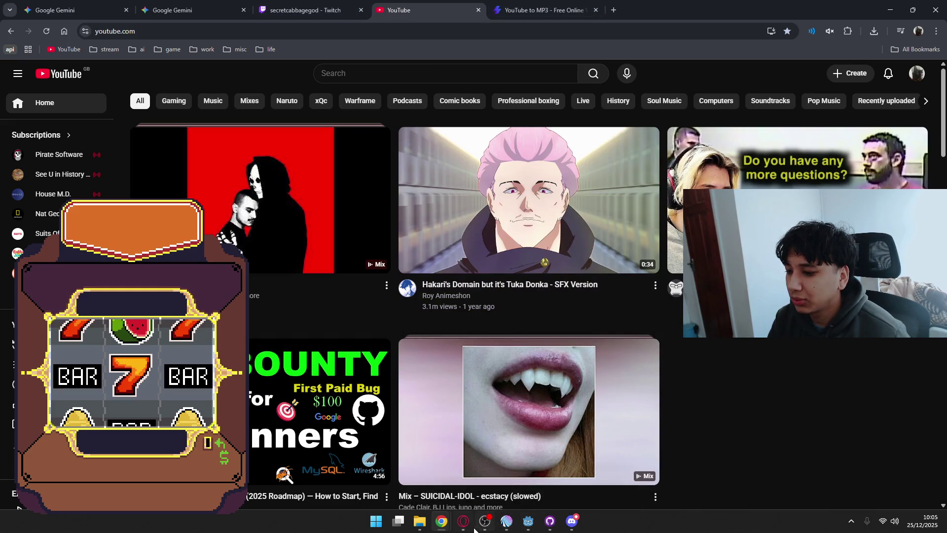
click(338, 9)
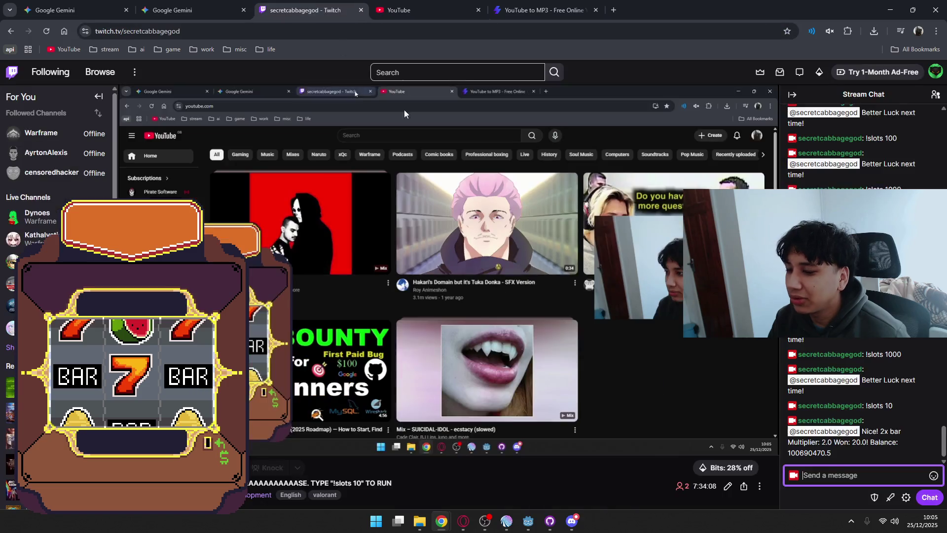
click(614, 476)
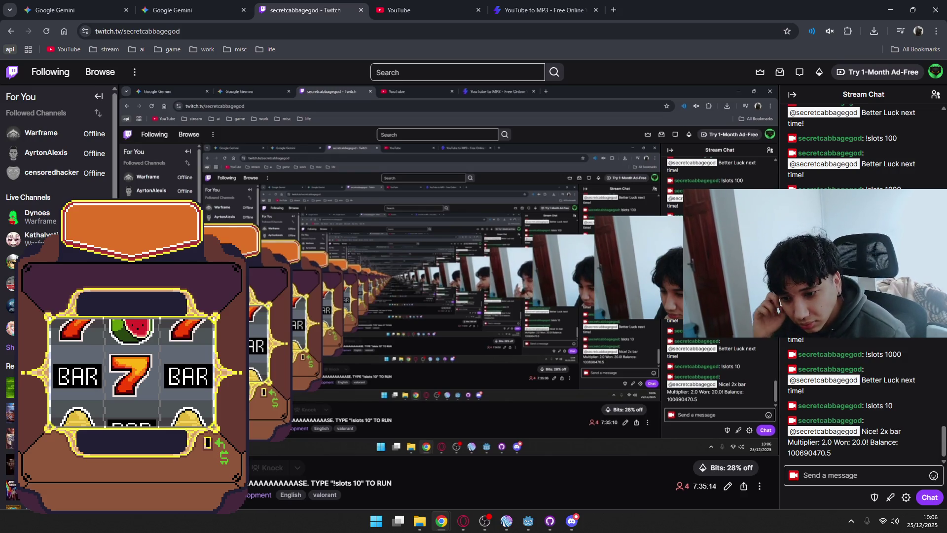
Send a '!slots 10' bet, then a balance check command in chat.
click(836, 478)
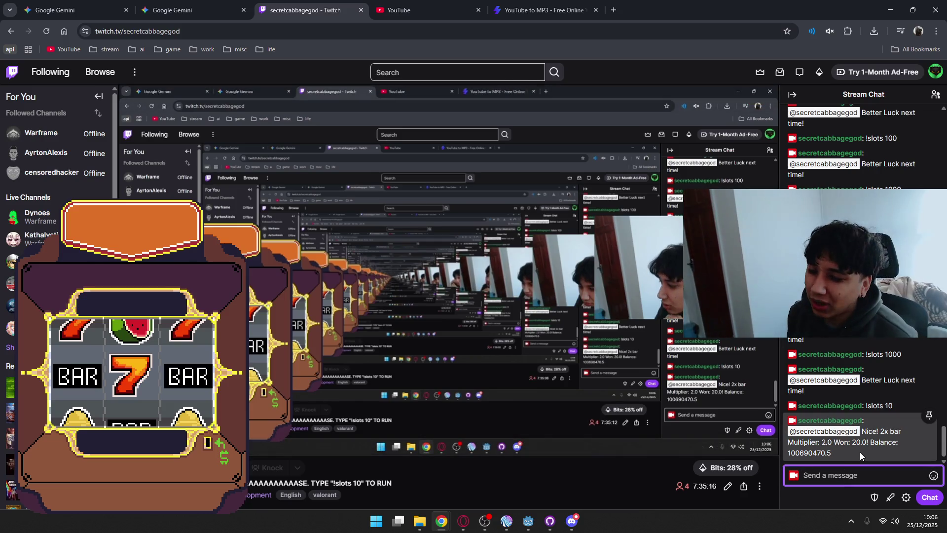
text(!)
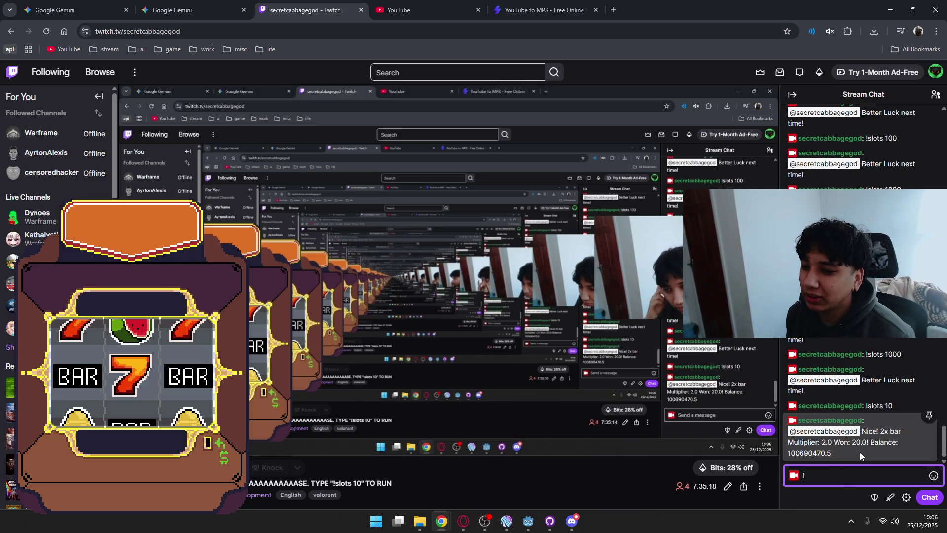
text(slots 100)
key(Return)
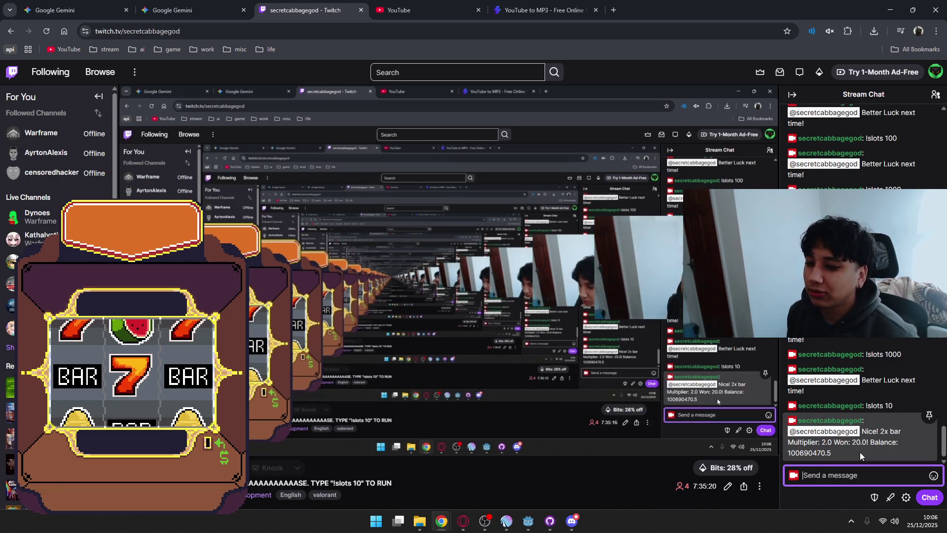
text(!SLOTS)
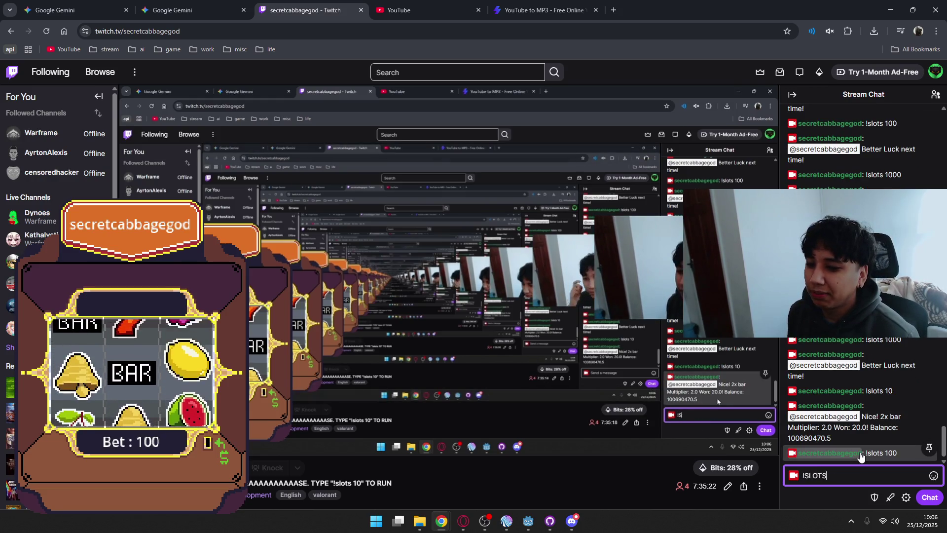
key(BackSpace)
key(BackSpace)
key(BackSpace)
text(SL)
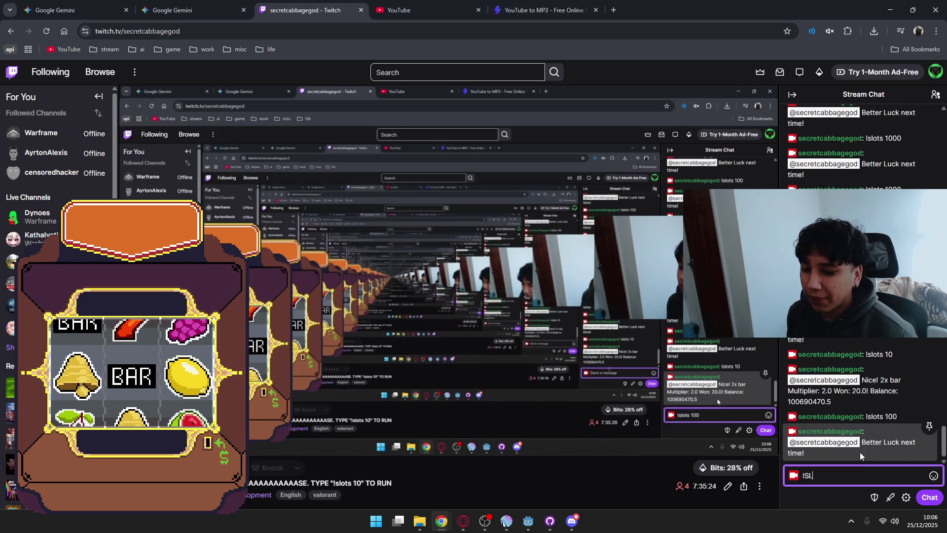
key(BackSpace)
key(BackSpace)
text(sl)
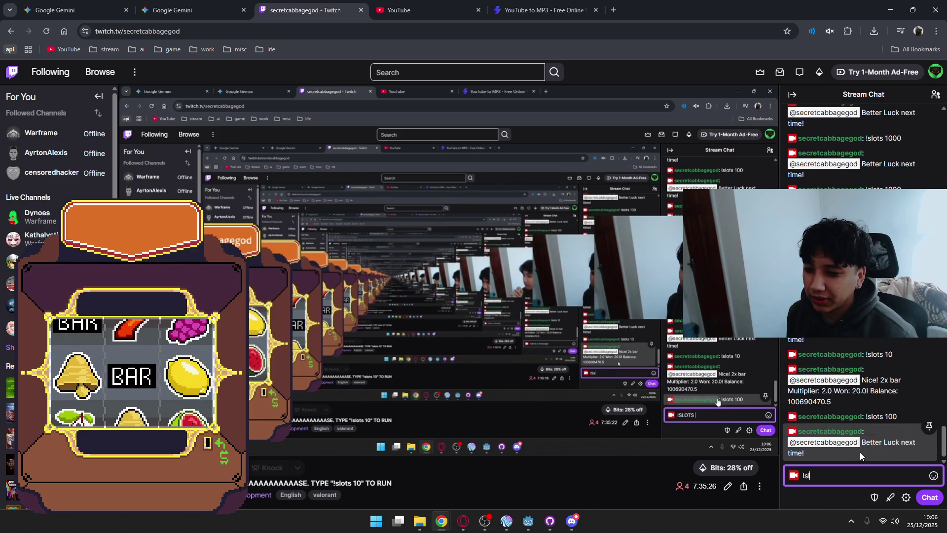
text(ots)
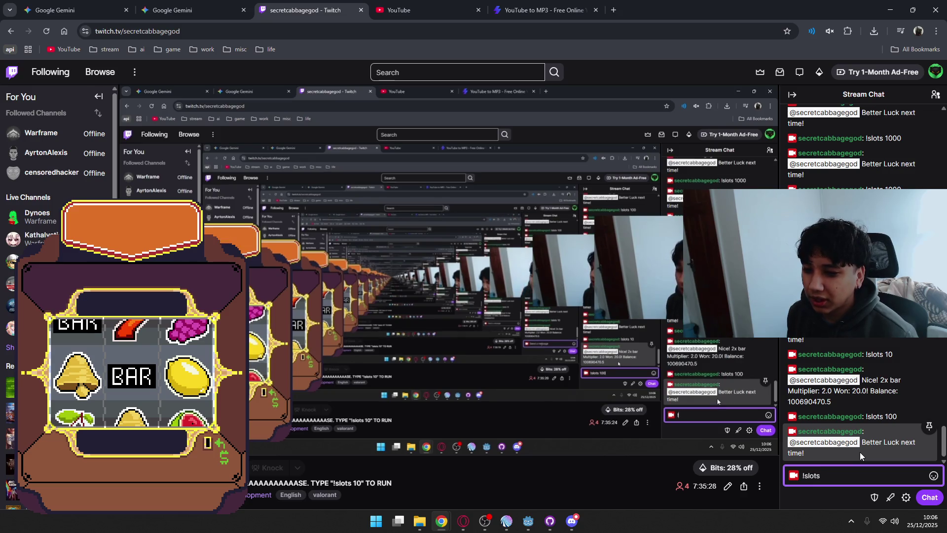
key(BackSpace)
key(BackSpace)
key(BackSpace)
text(balan)
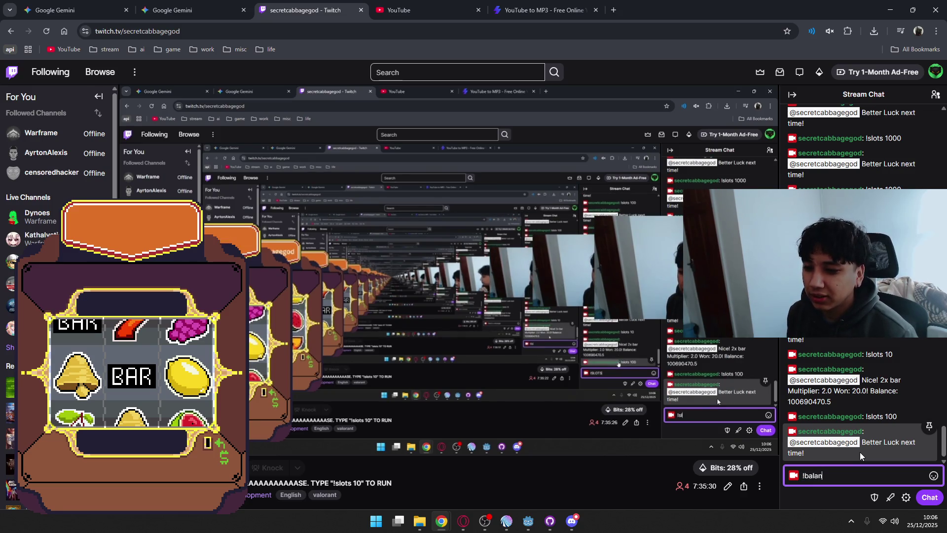
text(ce)
key(Return)
text(!S)
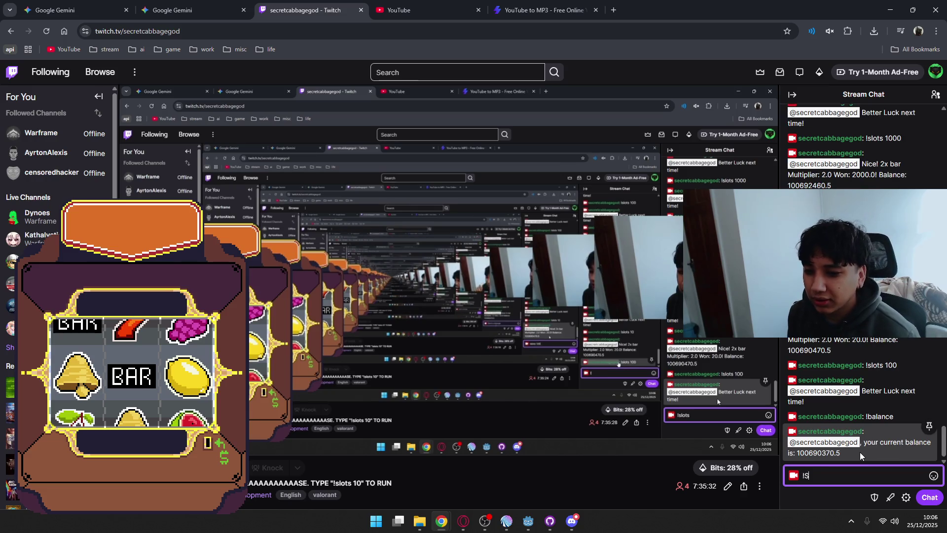
text(LOTS)
key(BackSpace)
key(BackSpace)
key(BackSpace)
text(slots 1)
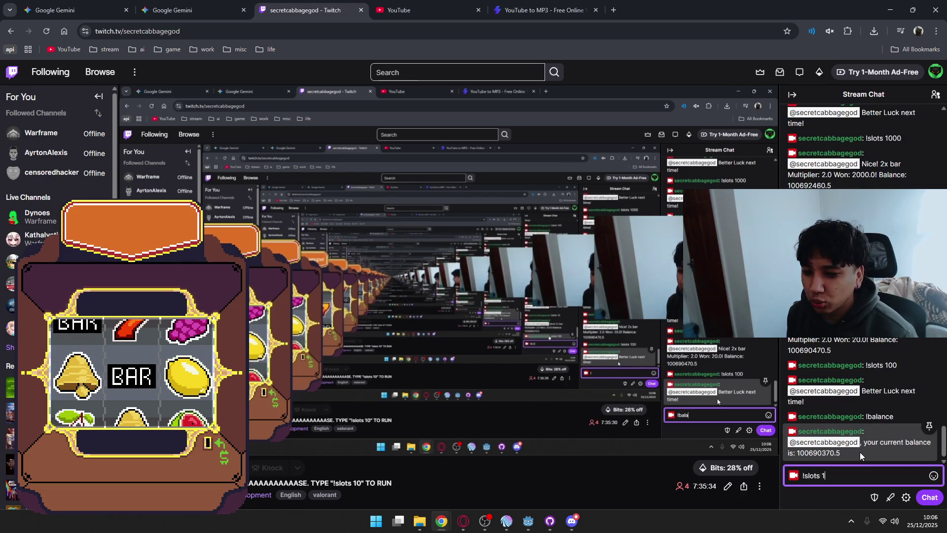
text(0059)
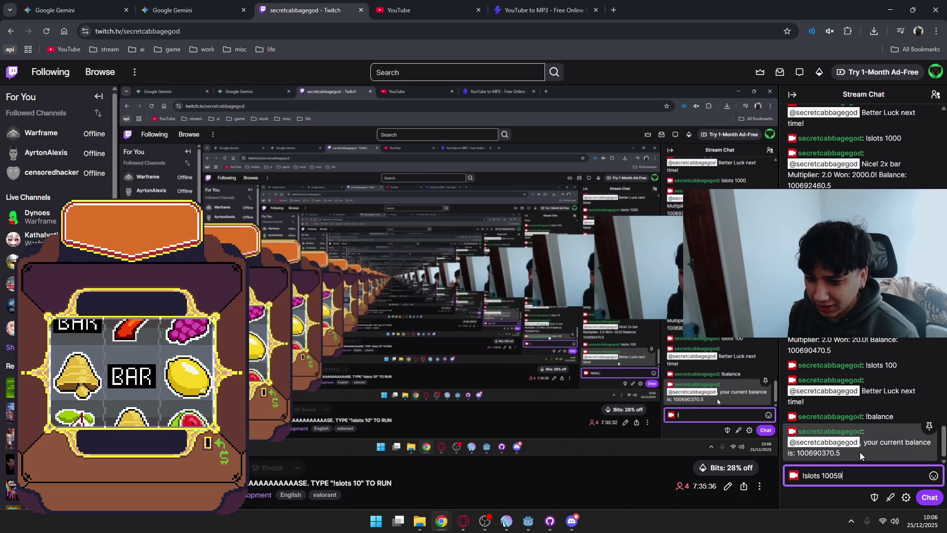
text(0370)
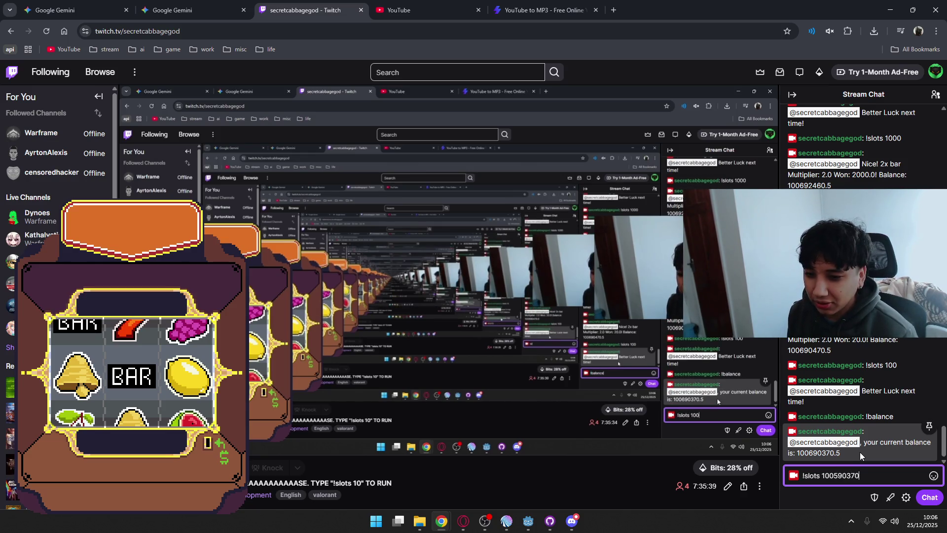
key(Return)
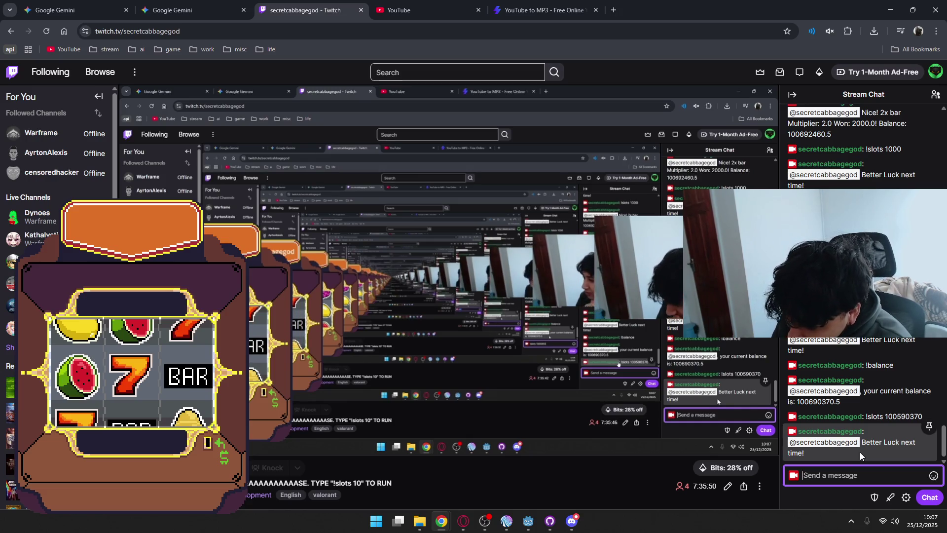
text(!updatebalance )
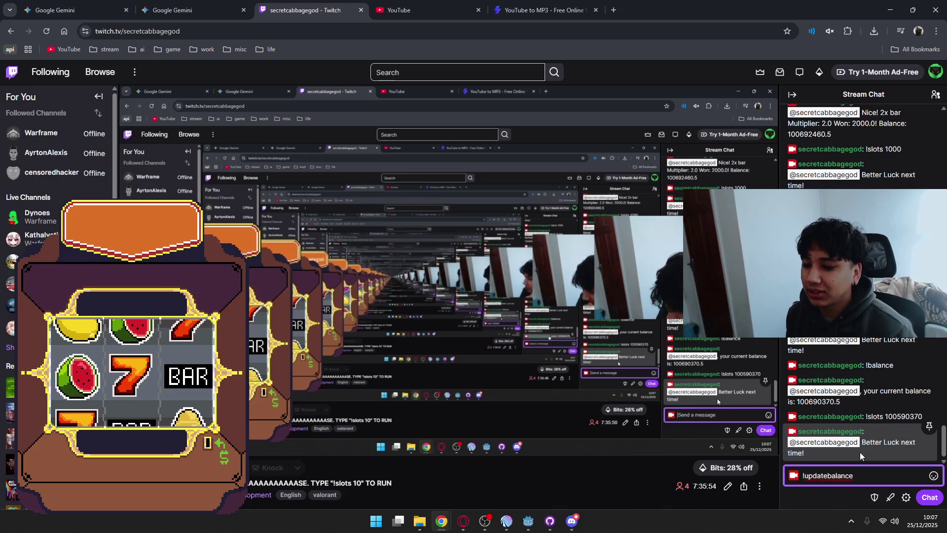
text(1000000000000000)
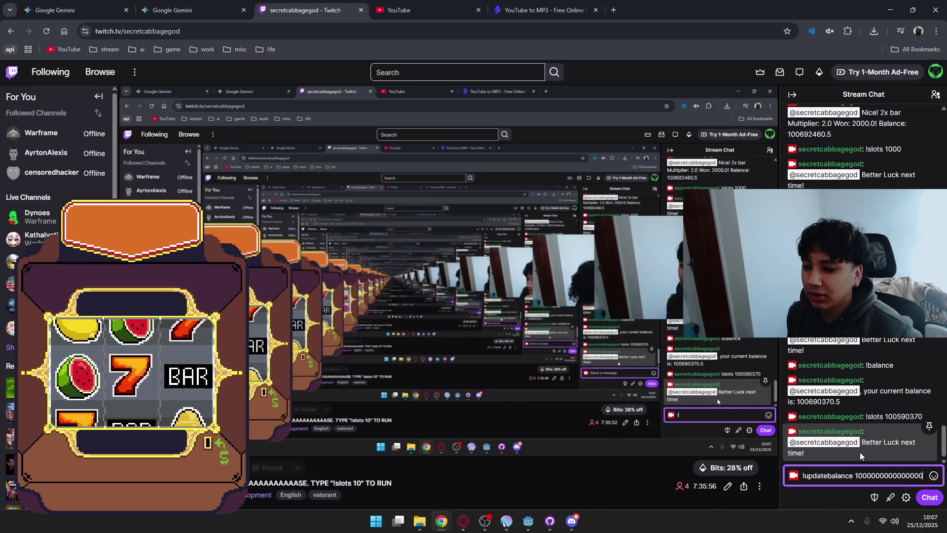
key(ctrl+Left)
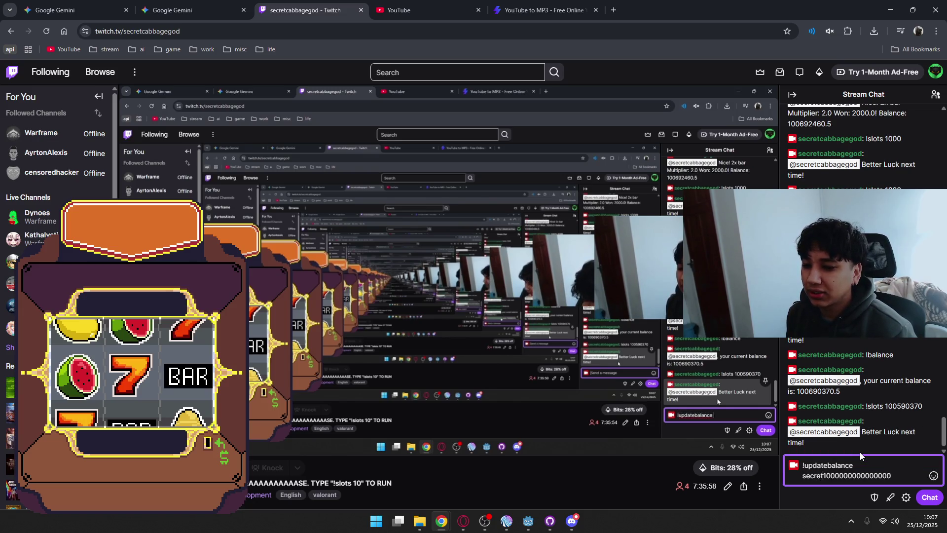
key(Tab)
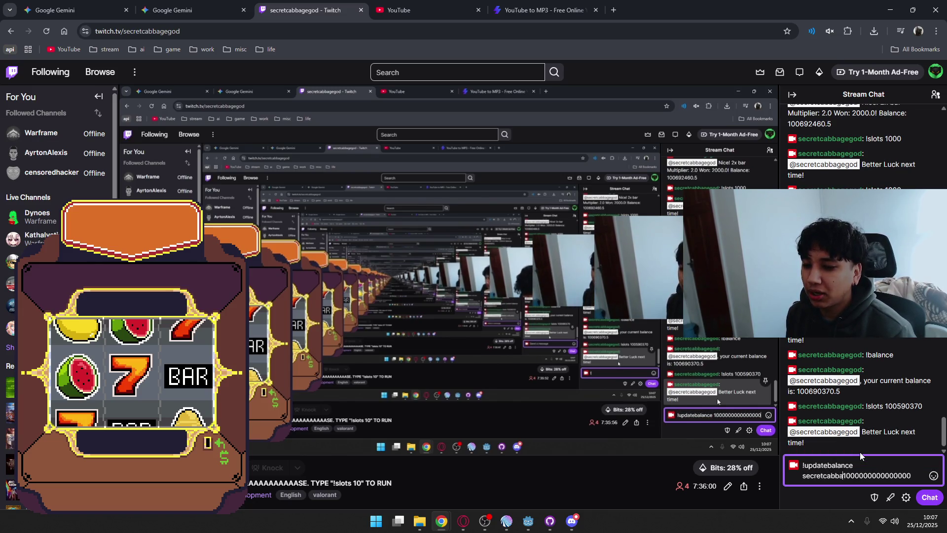
key(Return)
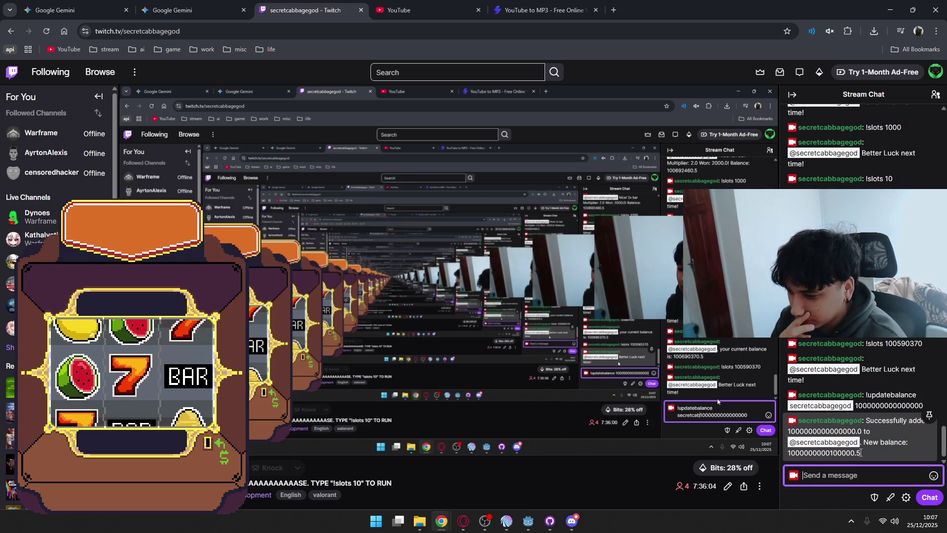
text(!slots 1)
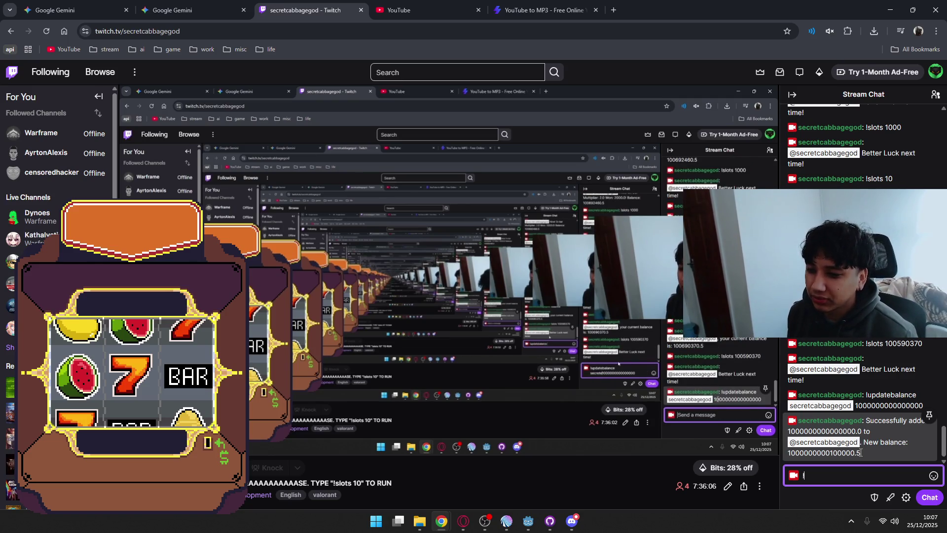
text(0000000000000)
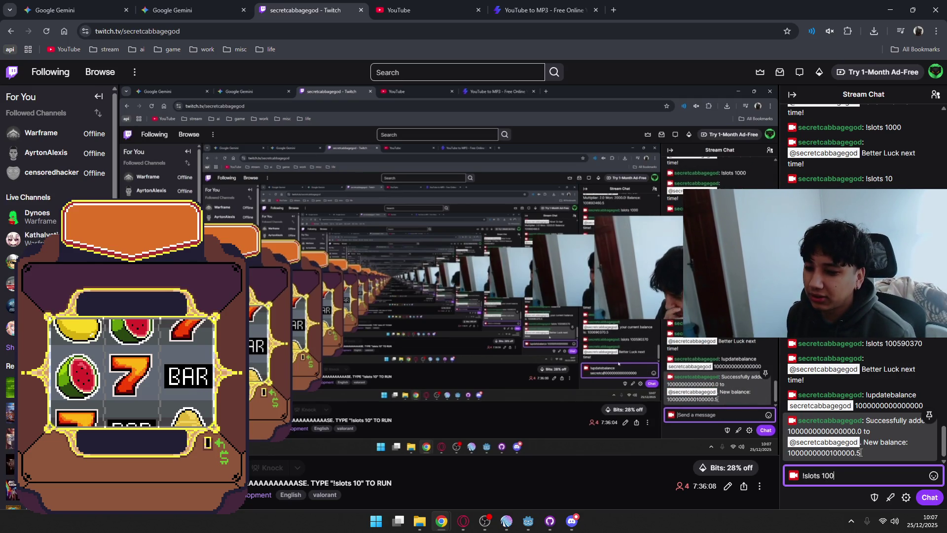
text(0)
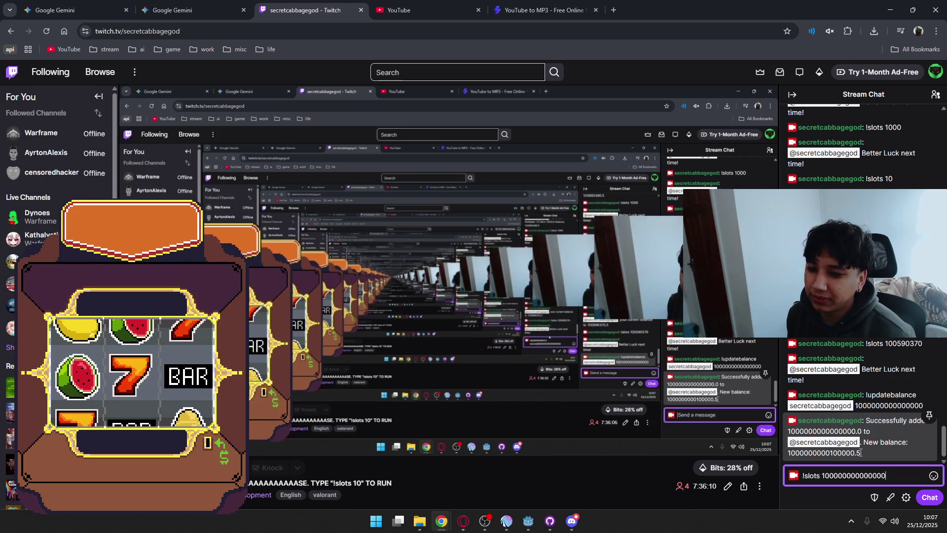
key(Return)
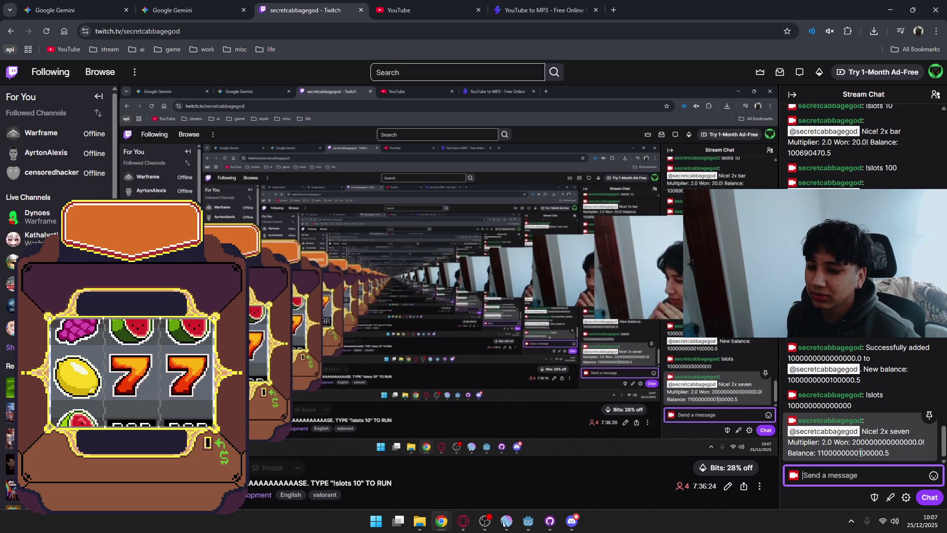
text(!S)
text(slots 10)
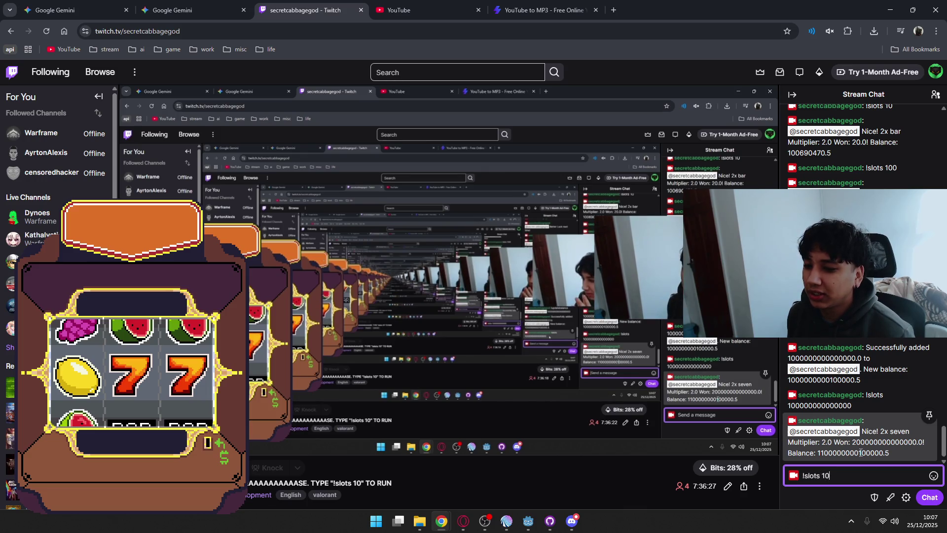
key(Return)
text(!s)
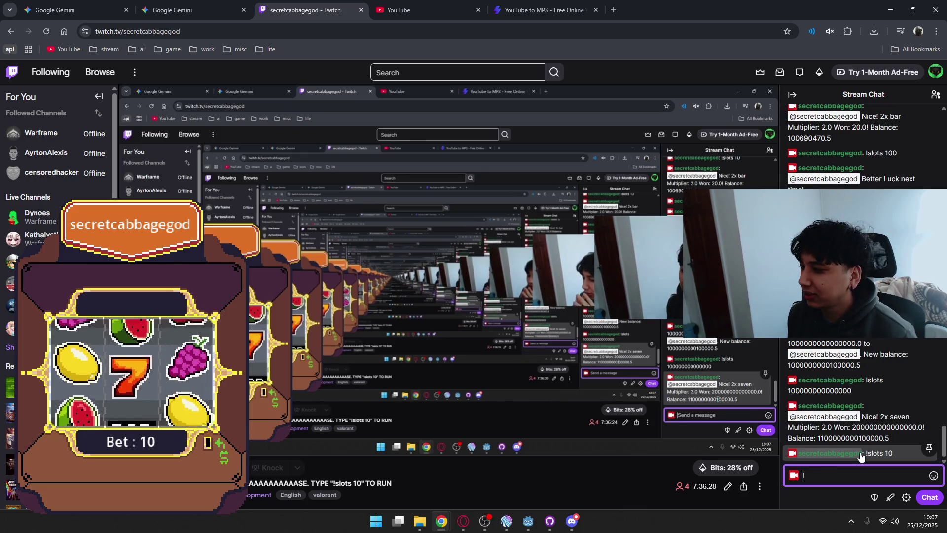
text(lots 100000000)
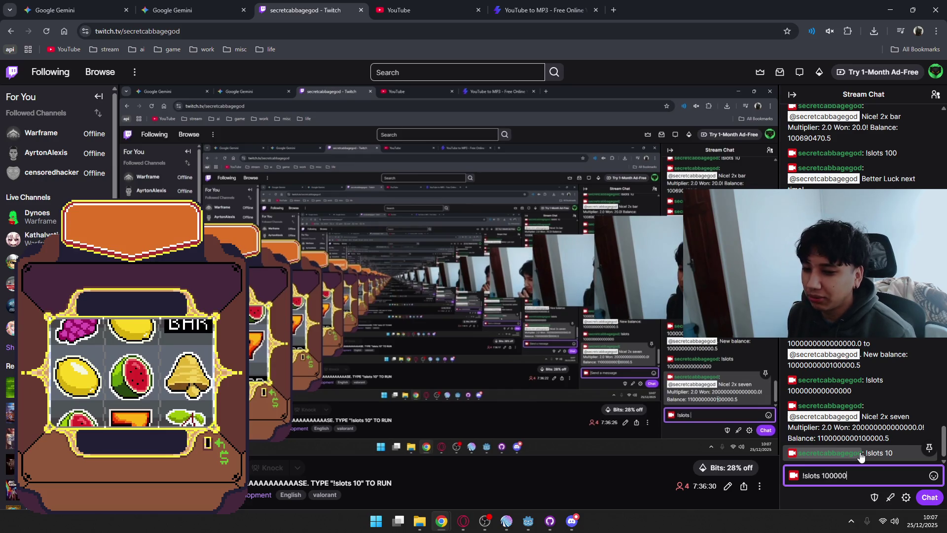
text(0000)
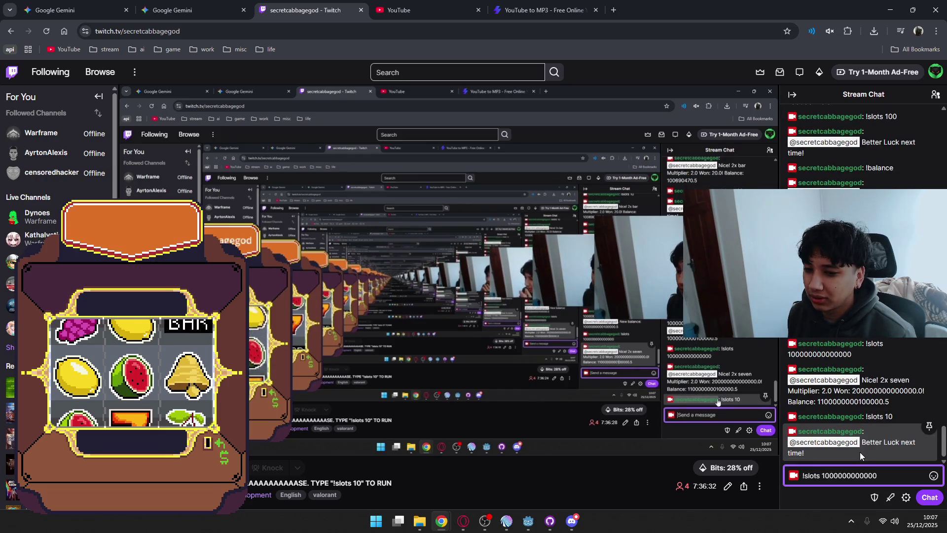
key(Return)
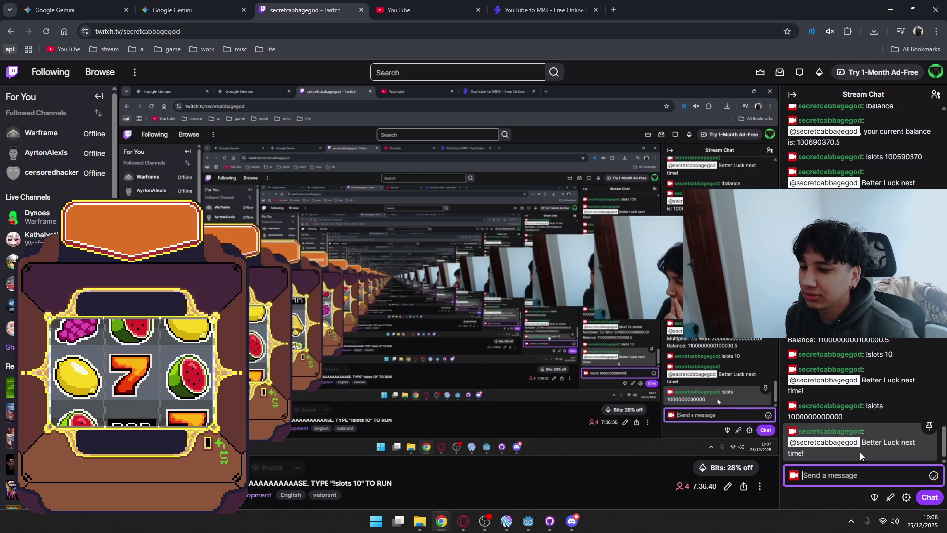
Check your slot balance with the !balance command.
text(!)
key(BackSpace)
text(1balanc)
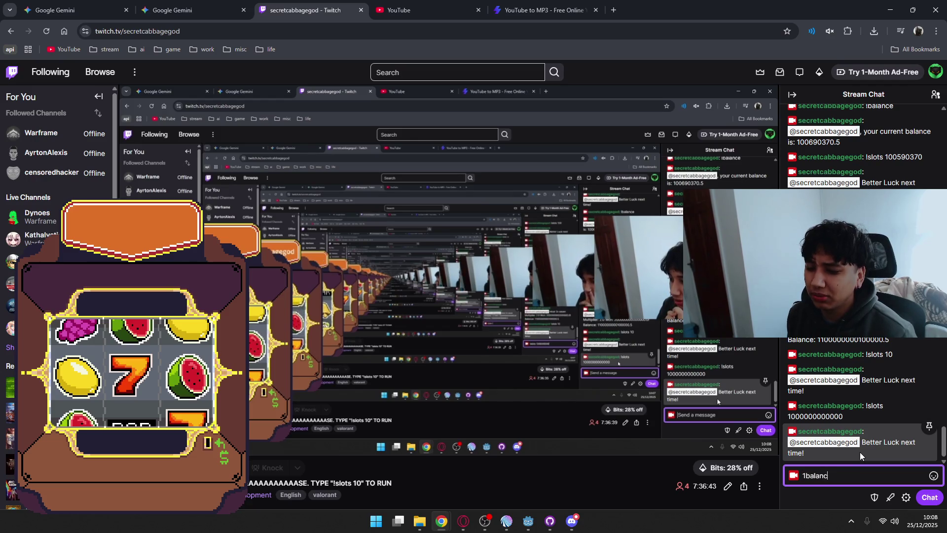
key(ctrl+a)
text(!a)
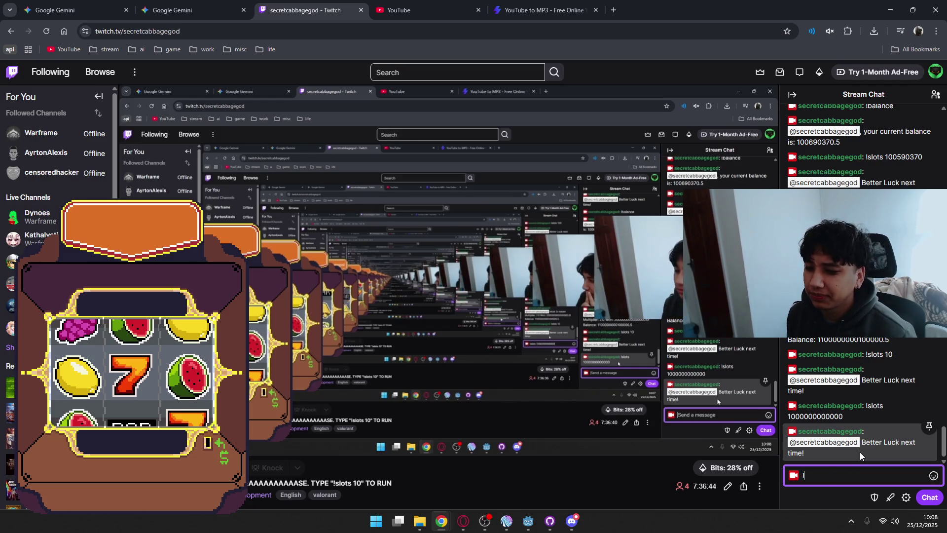
key(BackSpace)
text(balance)
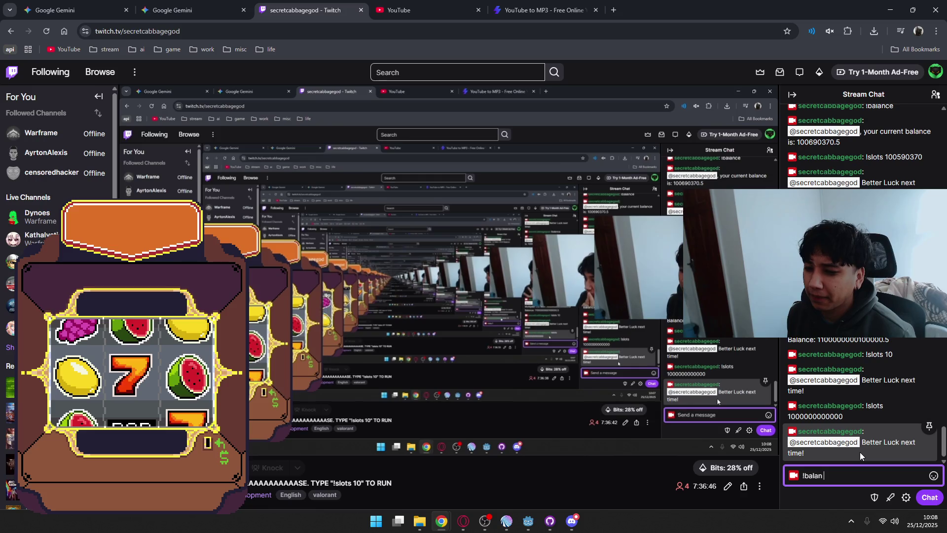
key(Return)
text(!)
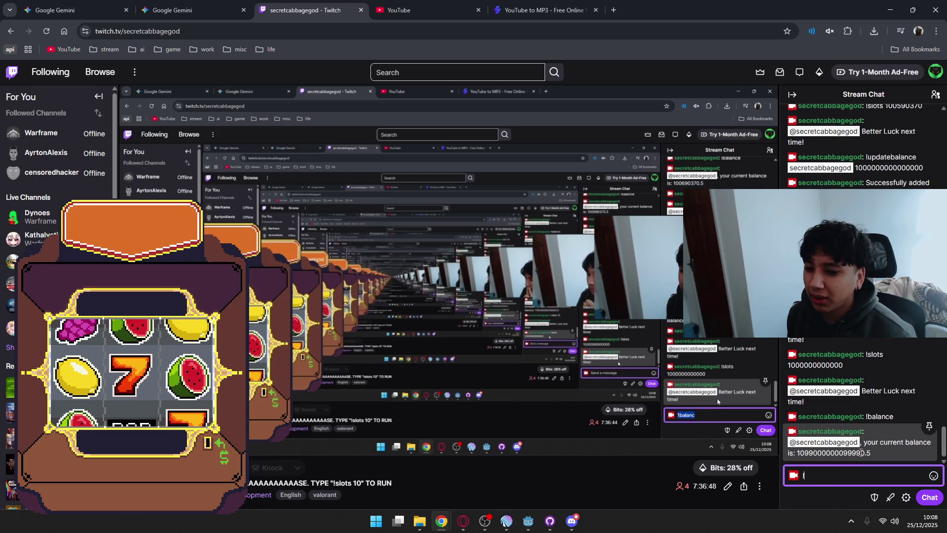
text(sp)
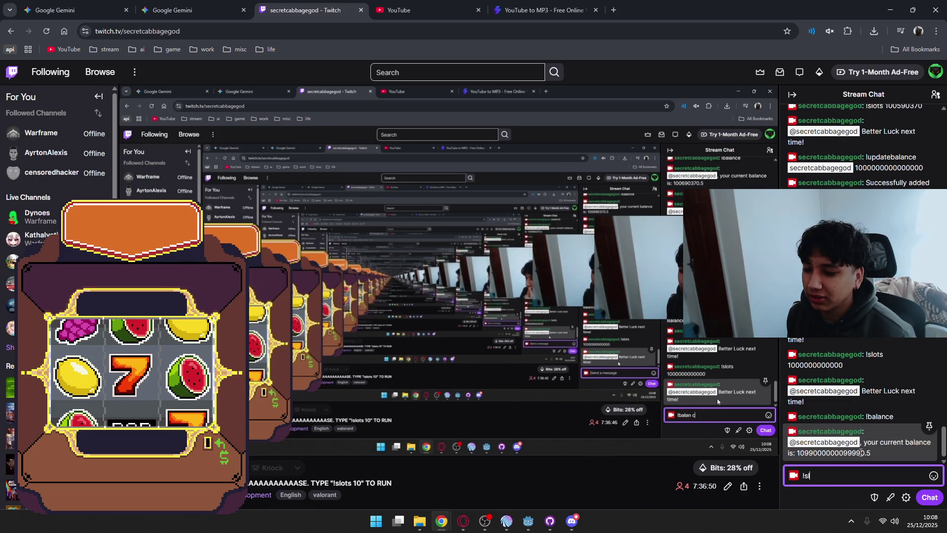
text(100000)
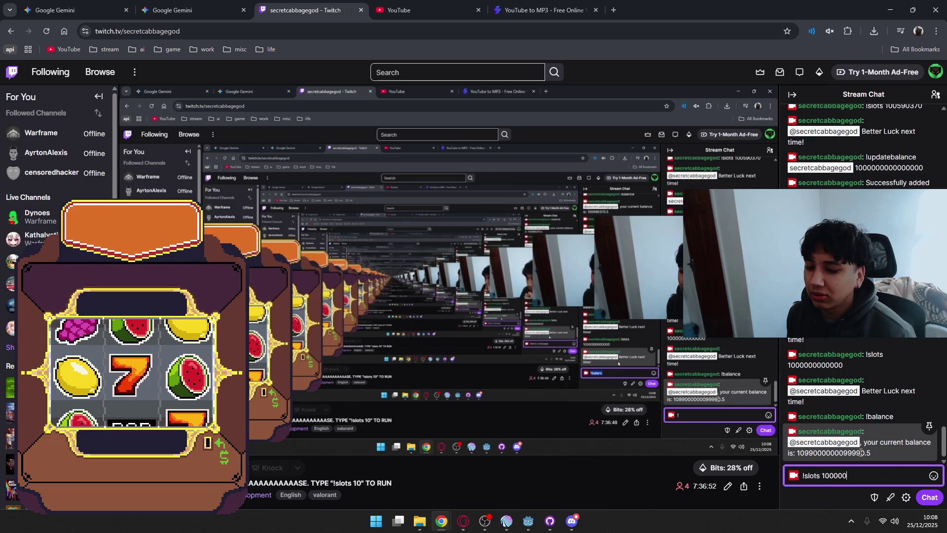
text(0000000000000000)
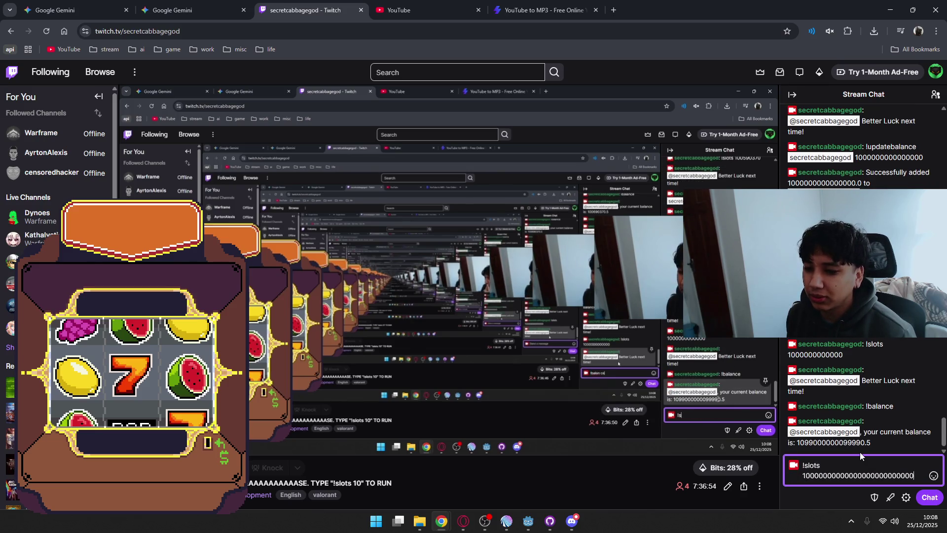
key(Return)
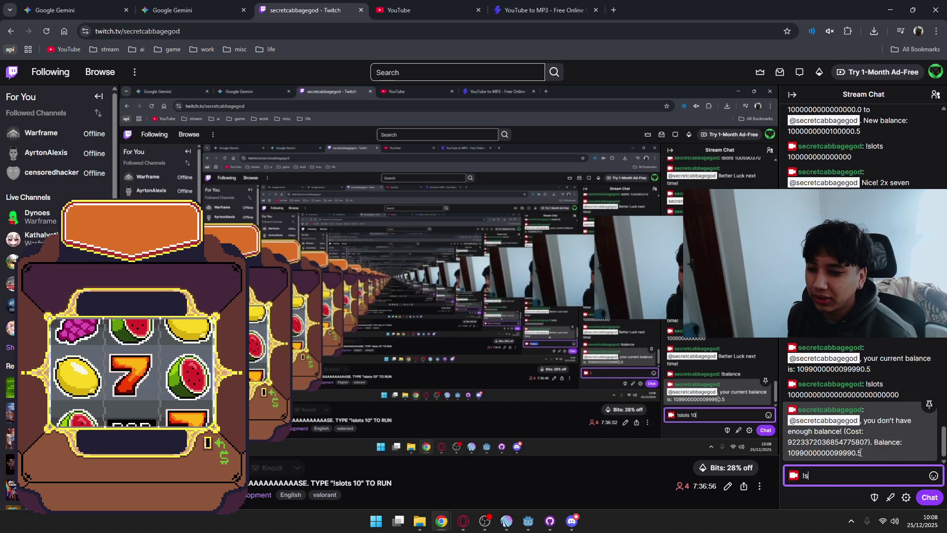
text(lots 1000000000000)
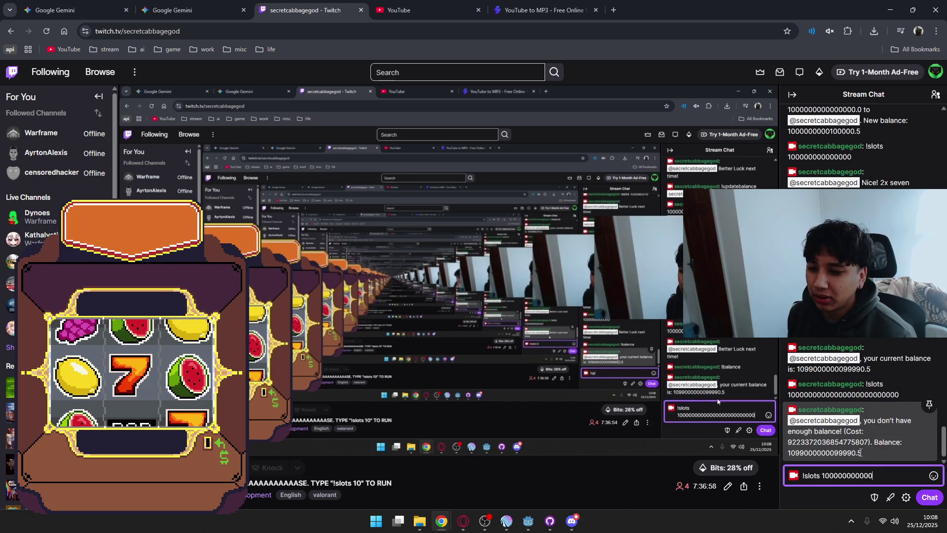
key(Return)
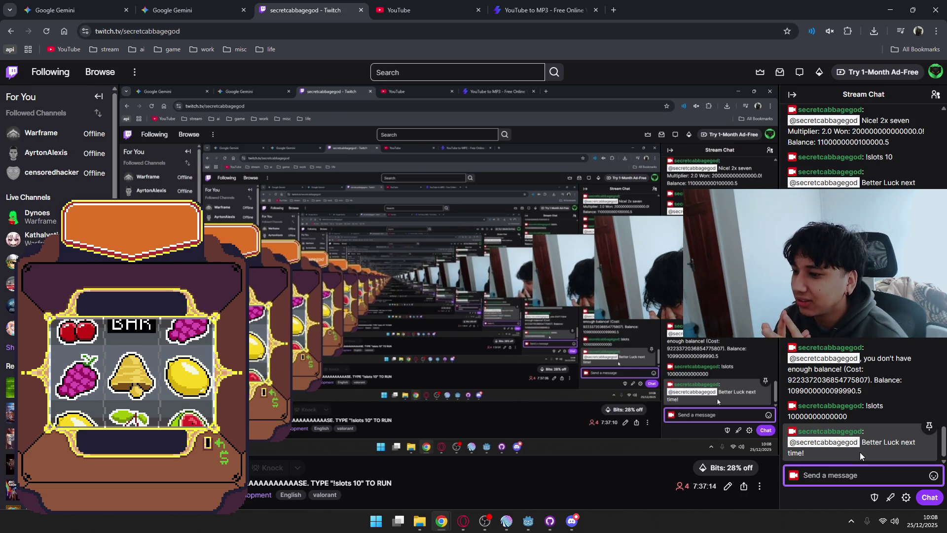
Review the balance change saved in users.json, then return to the Godot script editor.
click(506, 521)
click(528, 521)
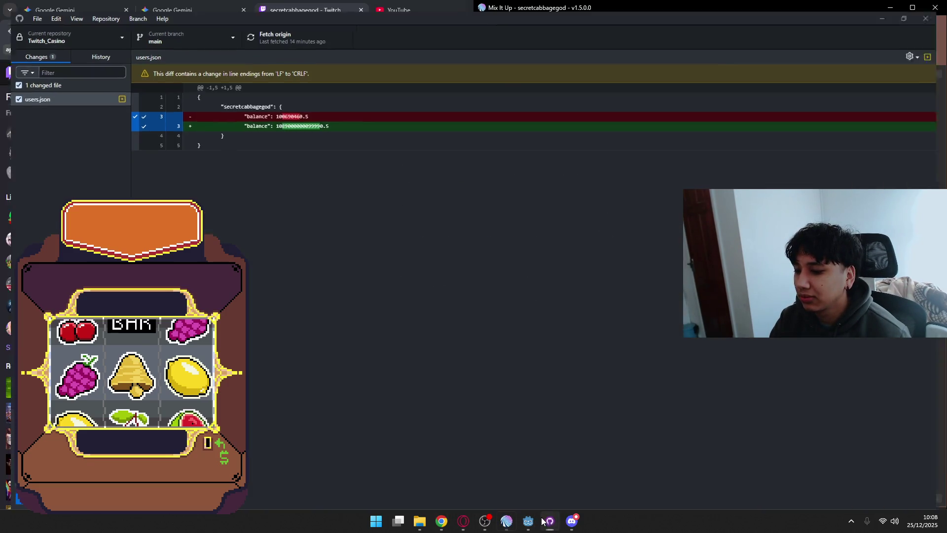
click(528, 521)
mouse_move(442, 521)
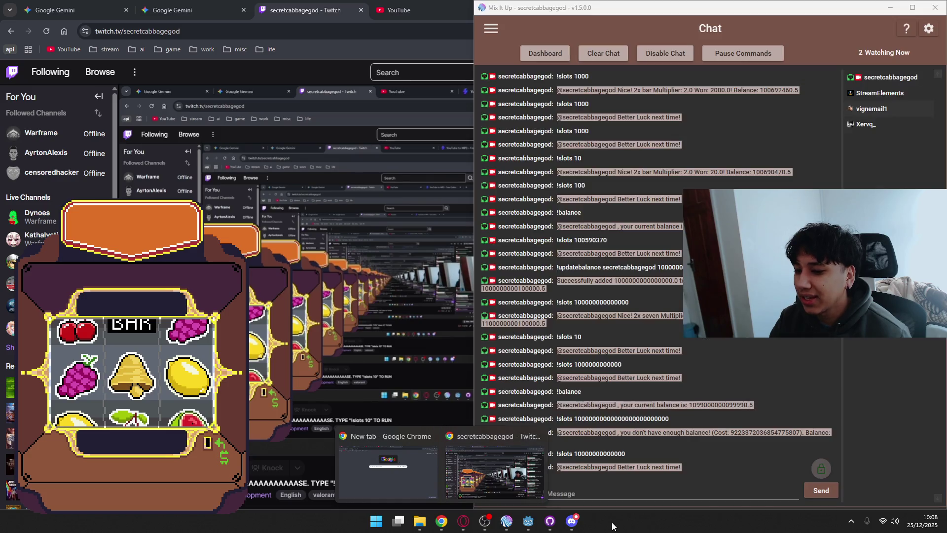
mouse_move(526, 523)
click(485, 486)
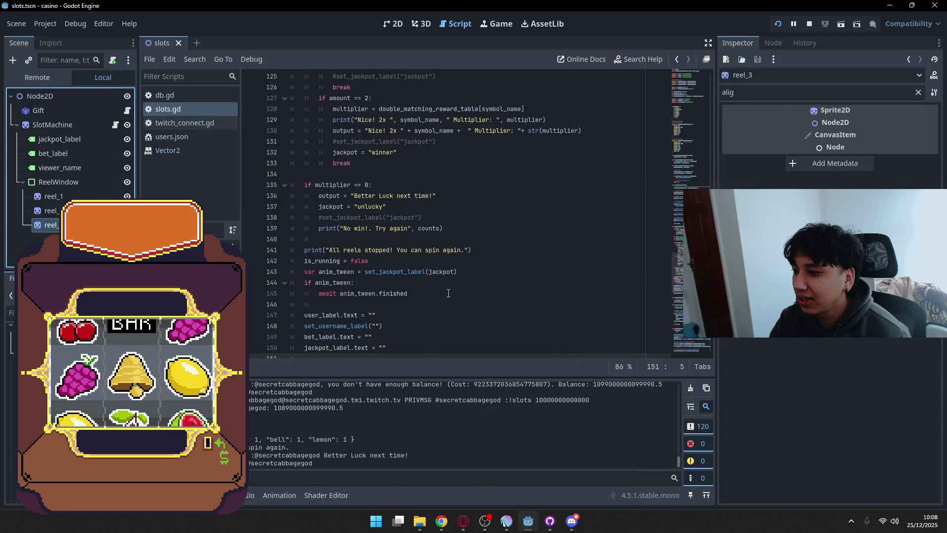
Delete the user_label, set_username_label and bet_label reset lines from slots.gd and save.
click(358, 195)
click(354, 185)
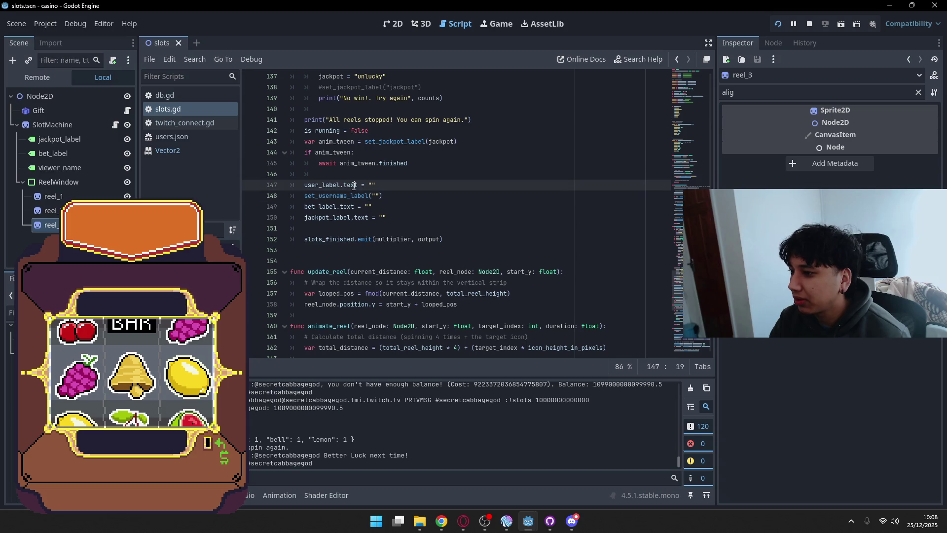
triple_click(393, 185)
key(BackSpace)
key(BackSpace)
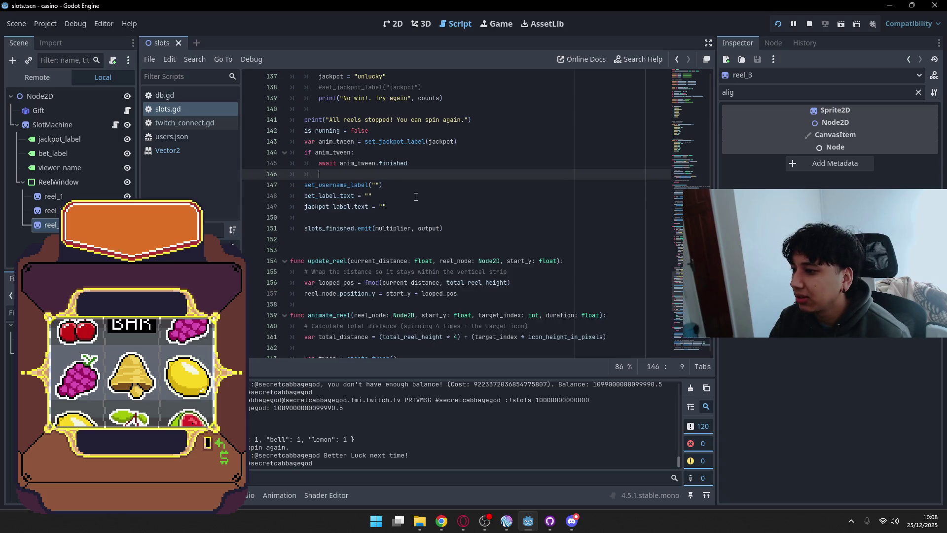
click(318, 185)
triple_click(406, 183)
key(BackSpace)
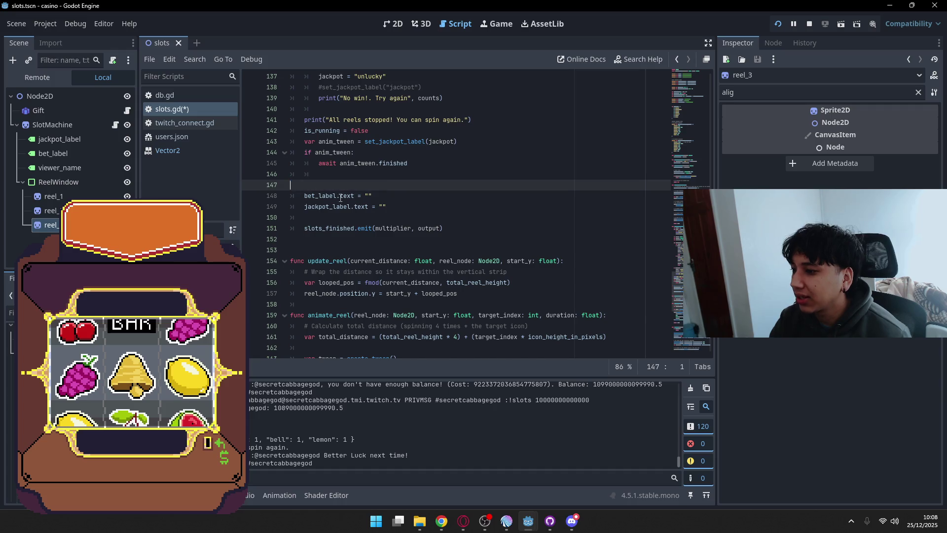
key(BackSpace)
double_click(321, 184)
triple_click(345, 185)
key(BackSpace)
key(BackSpace)
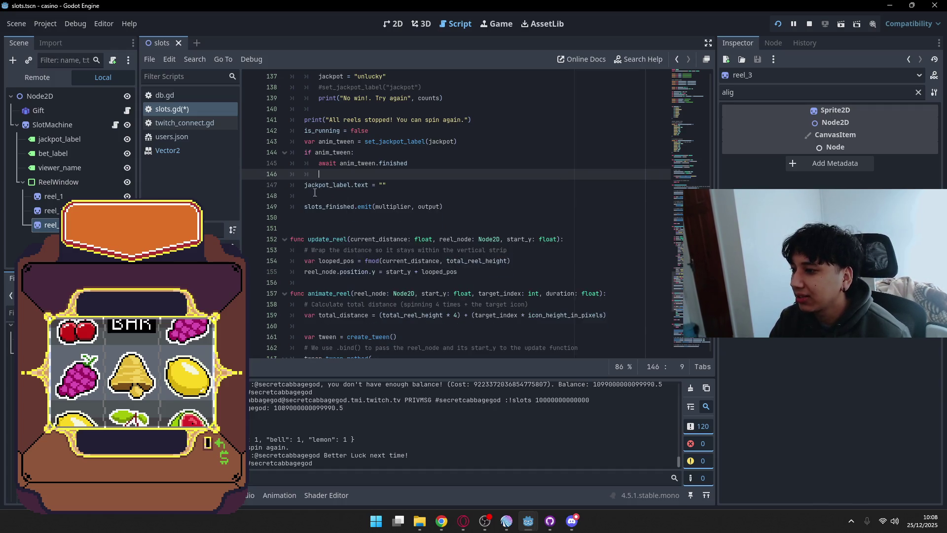
click(485, 197)
key(ctrl+s)
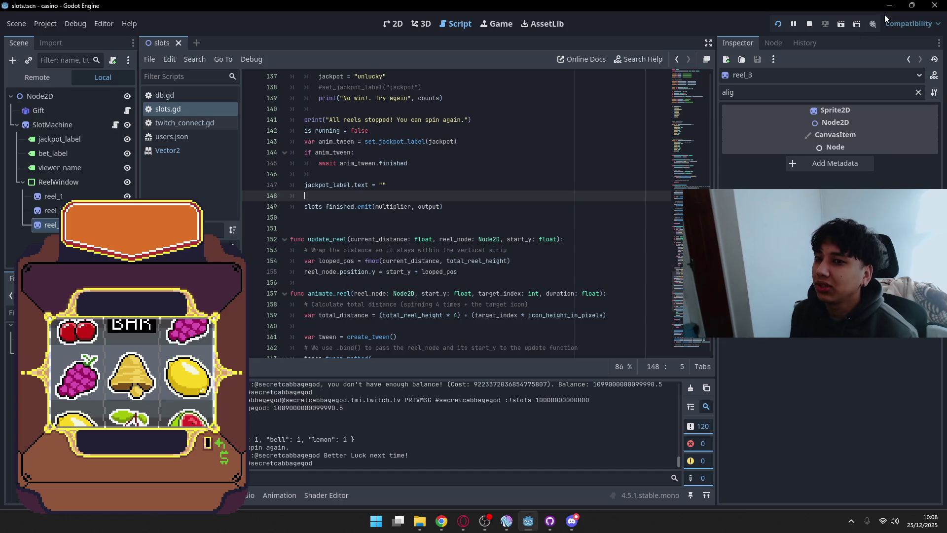
Glance at the Twitch channel page and restore the Godot editor window.
click(891, 7)
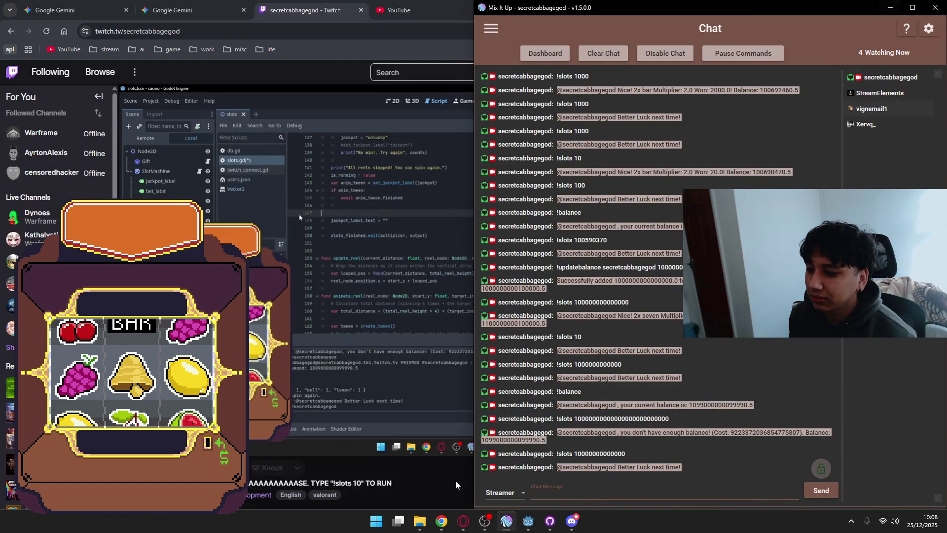
click(454, 480)
mouse_move(514, 519)
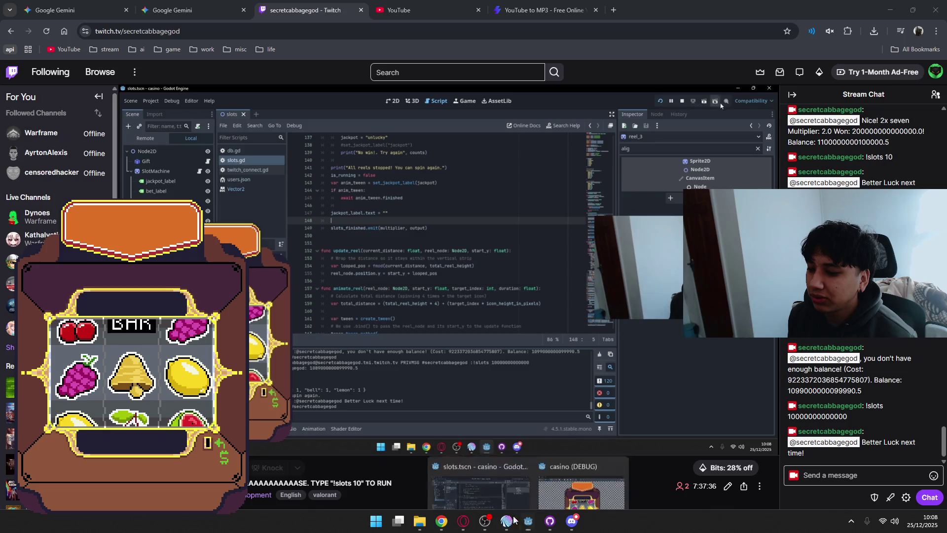
click(481, 489)
click(439, 304)
Check the remaining jackpot_label reset line, then restart the running game.
click(438, 197)
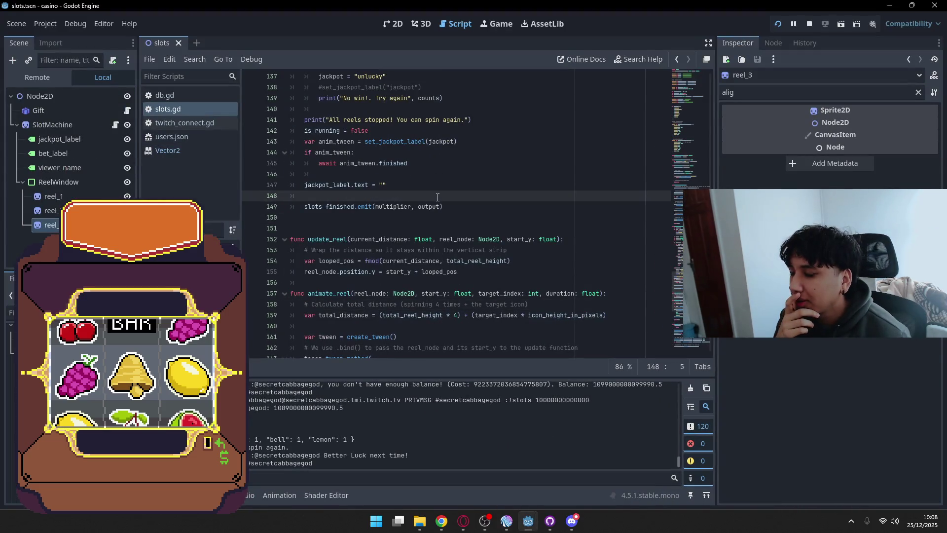
scroll(437, 197, up, 1)
click(380, 218)
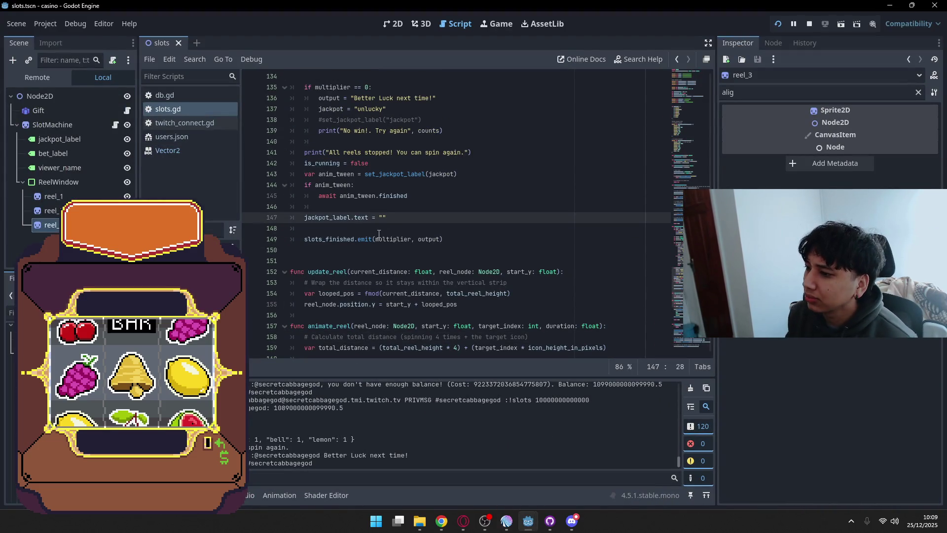
scroll(385, 233, up, 3)
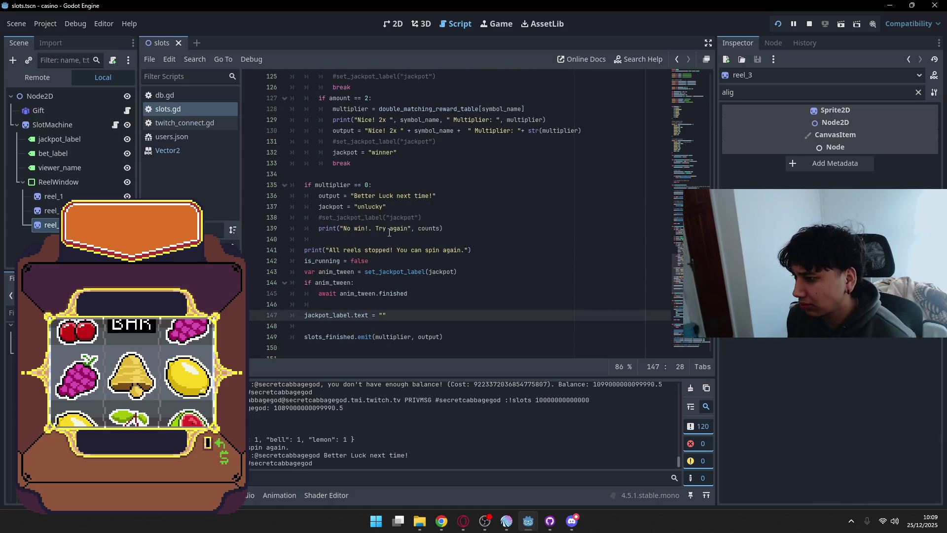
click(400, 304)
click(407, 337)
click(409, 326)
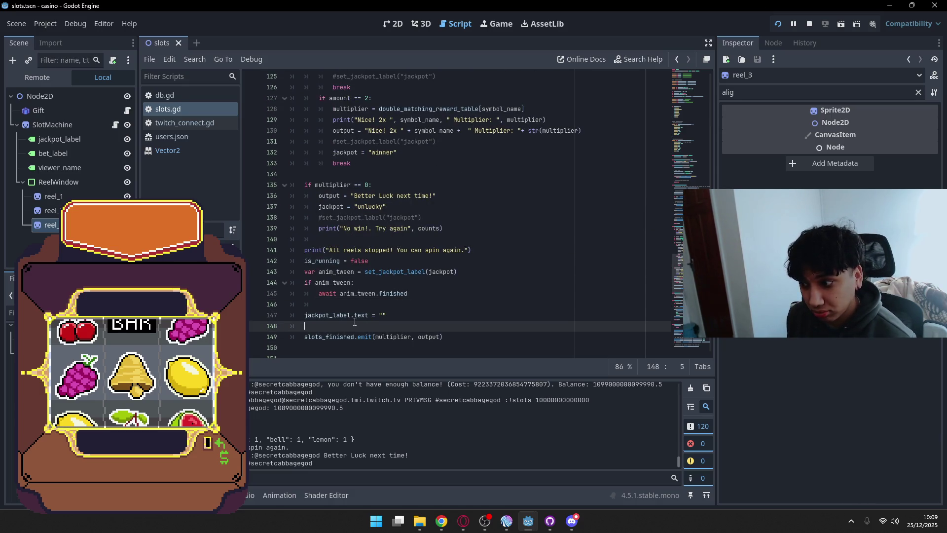
drag(387, 314, 284, 314)
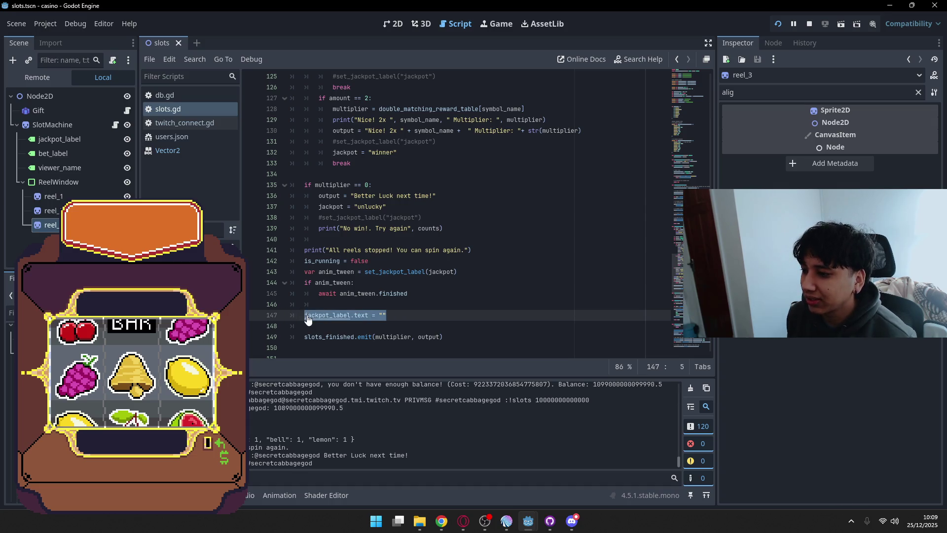
click(778, 25)
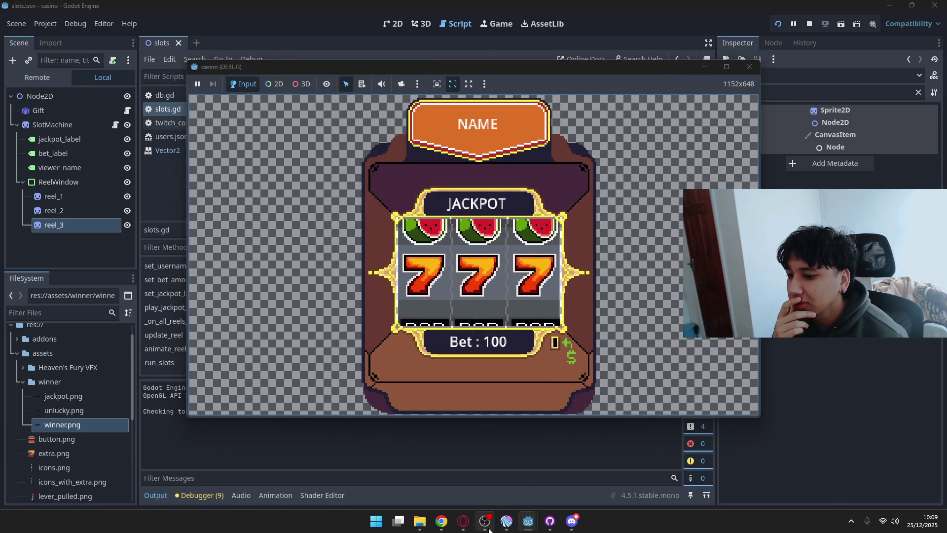
Minimize the casino debug window and inspect the CASINO source properties in OBS without changing them.
click(487, 522)
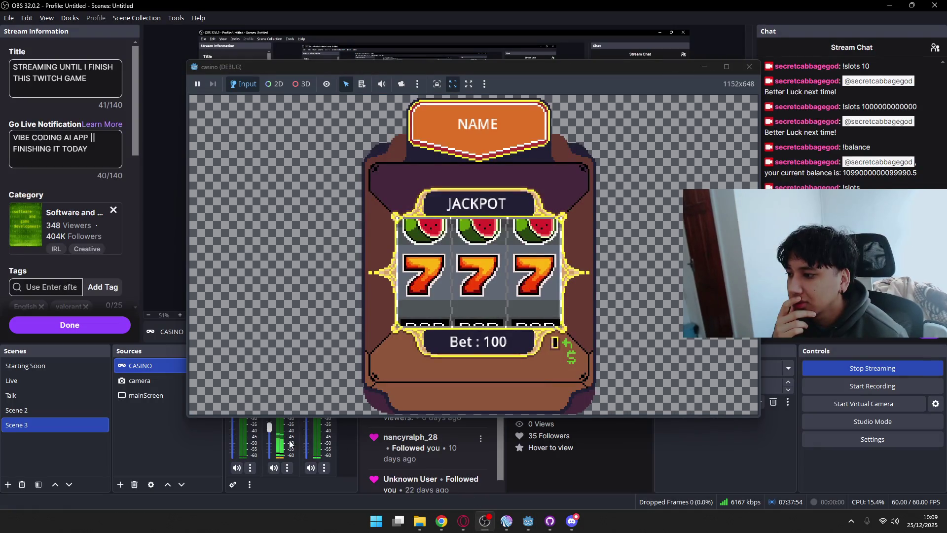
click(695, 67)
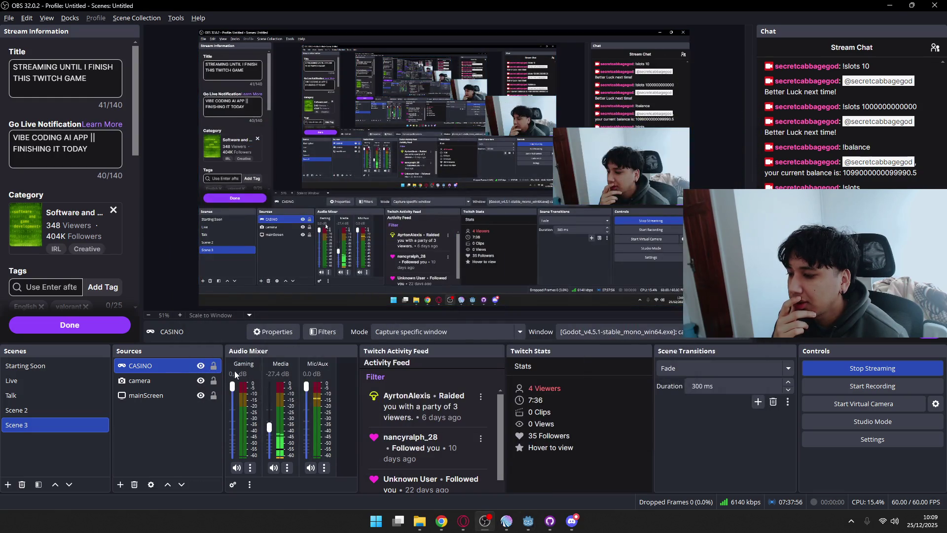
double_click(163, 367)
click(506, 521)
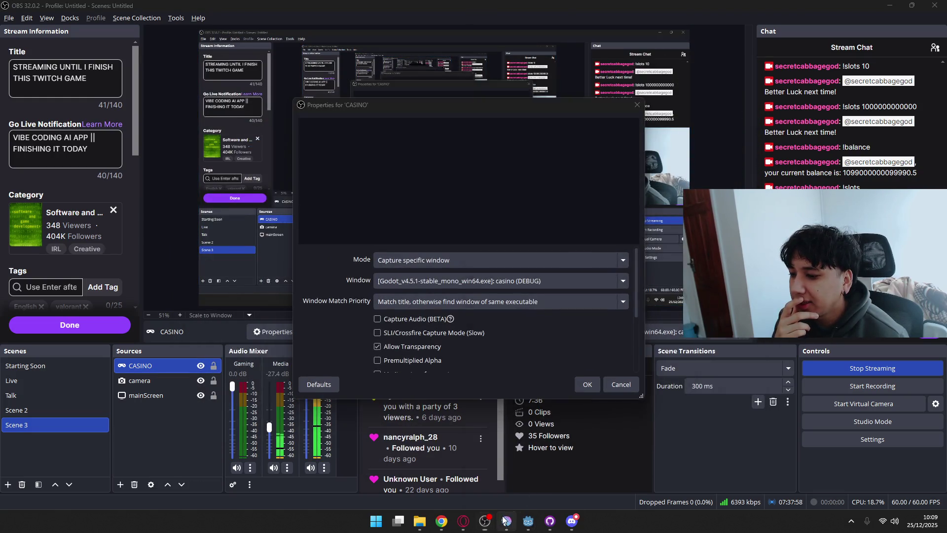
click(502, 521)
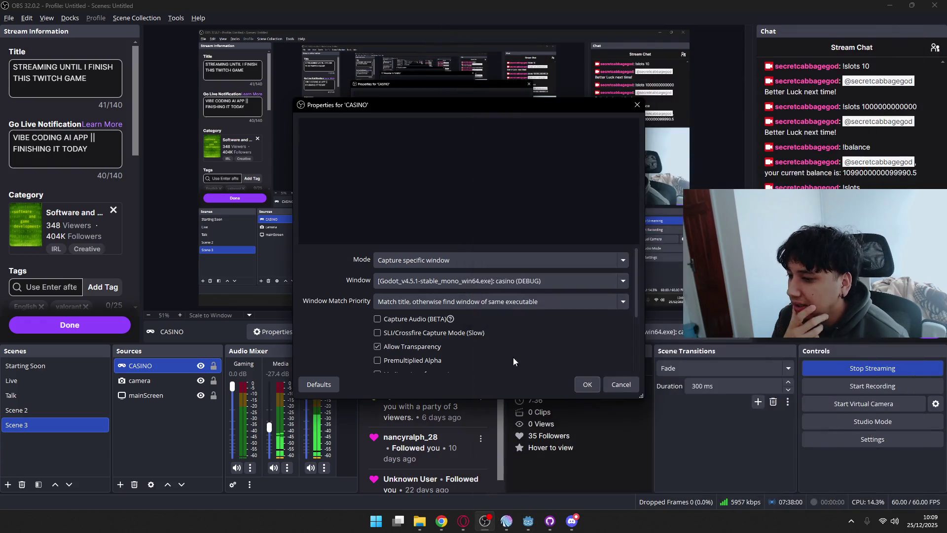
click(612, 385)
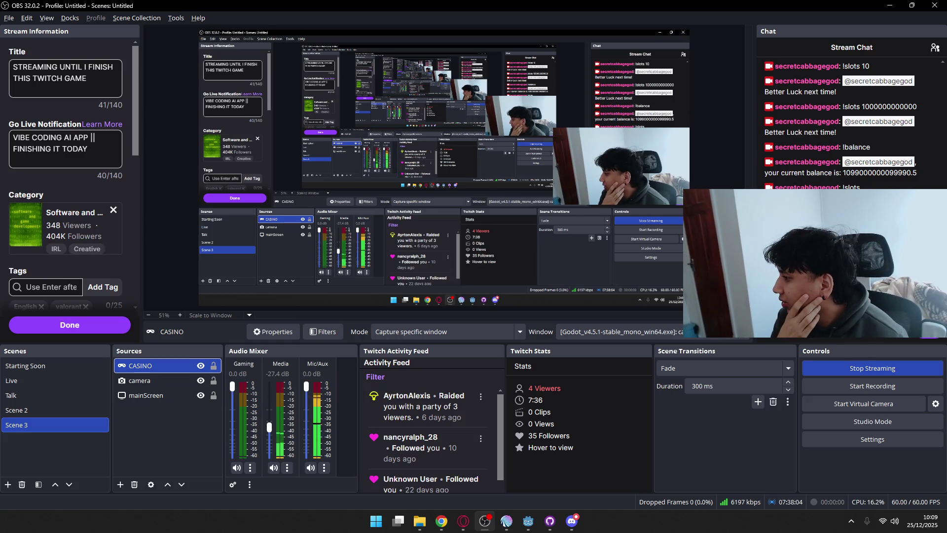
key(alt+Tab)
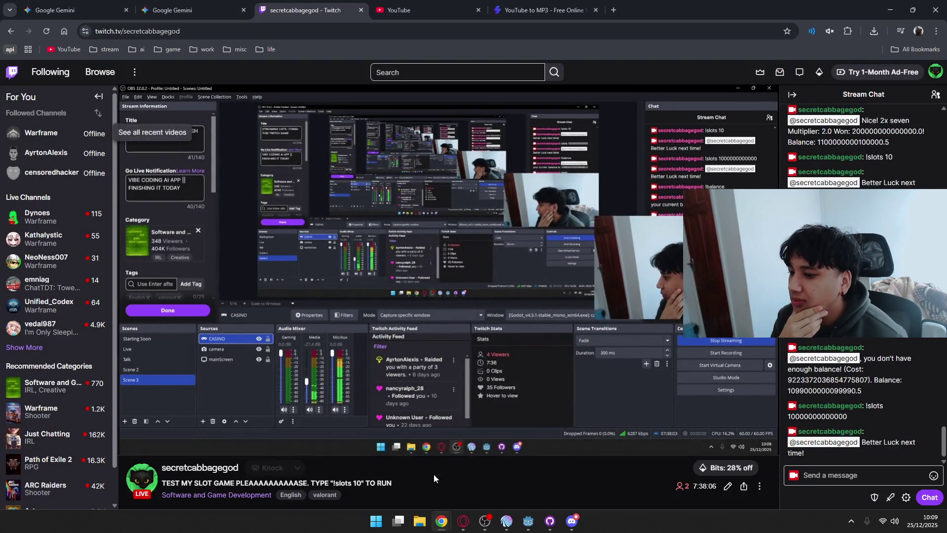
Close GitHub Desktop, move the casino (DEBUG) window aside, and confirm OBS previews Bet : 100.
click(546, 526)
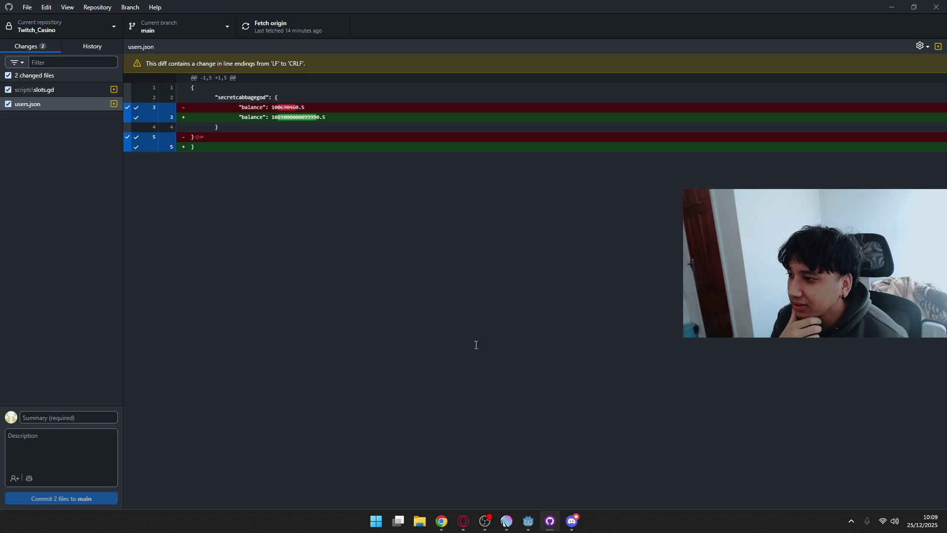
key(alt+F4)
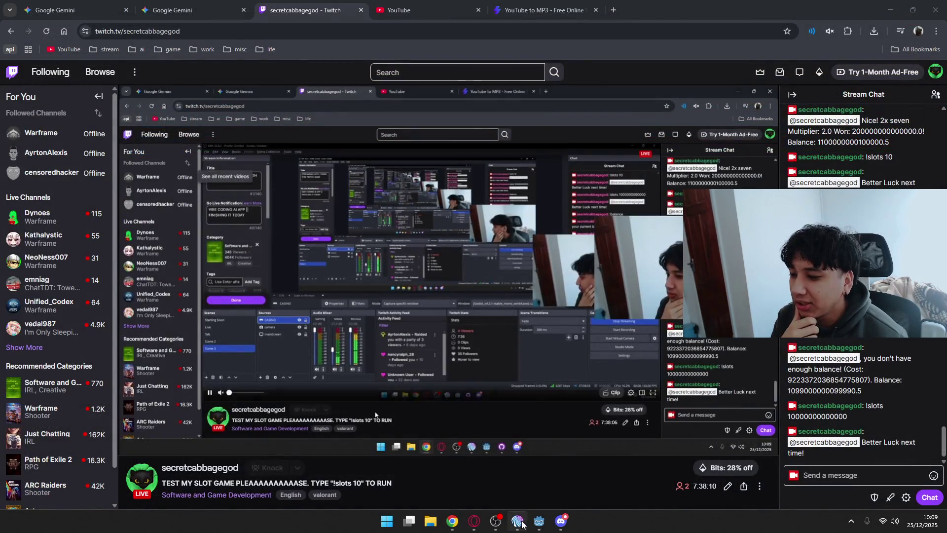
click(523, 522)
mouse_move(539, 521)
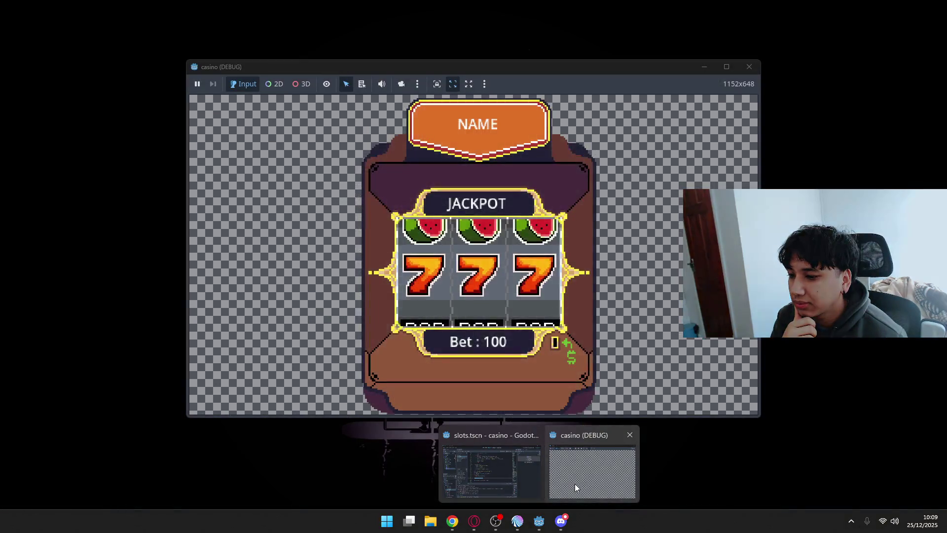
click(575, 483)
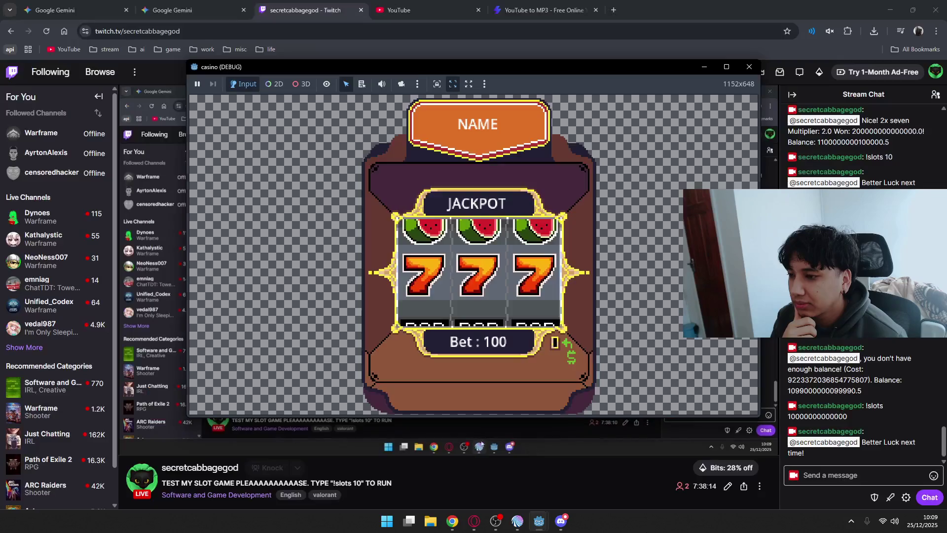
click(497, 521)
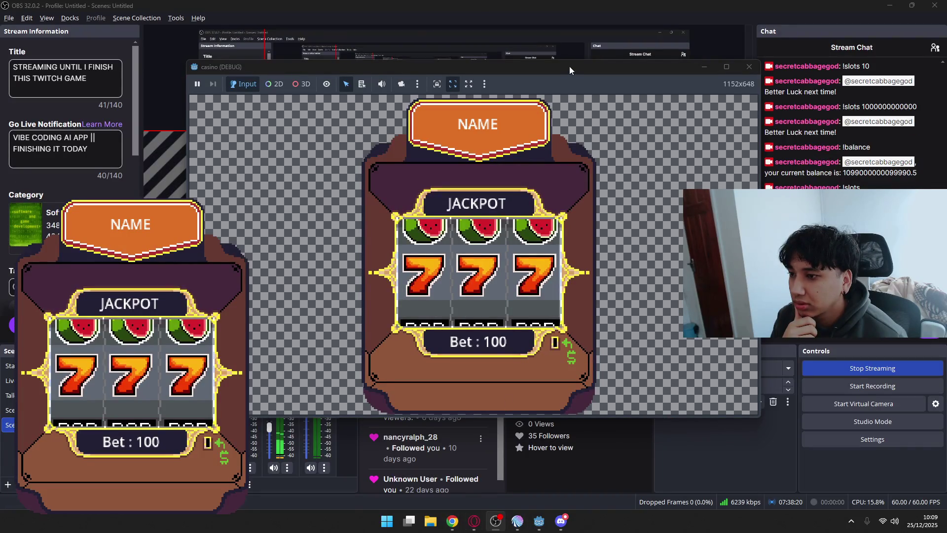
drag(567, 77, 946, 79)
click(500, 354)
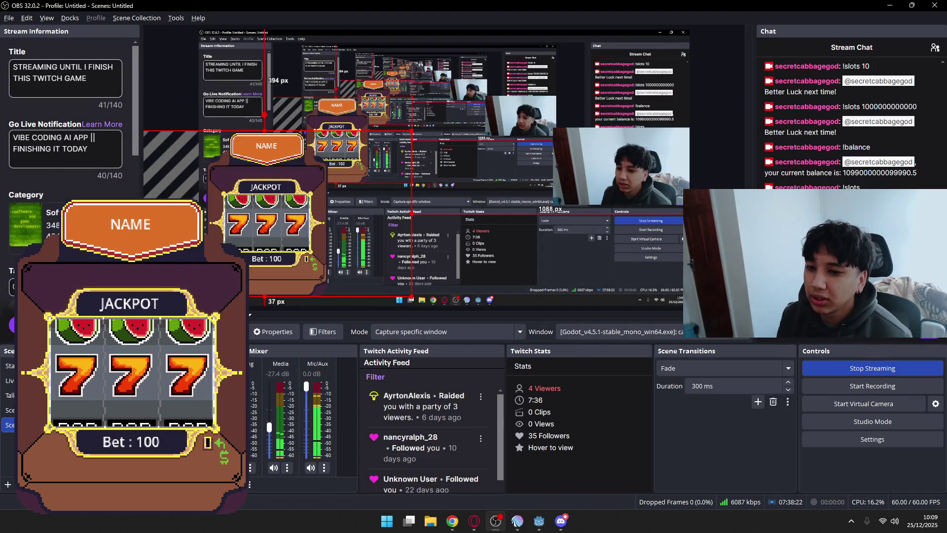